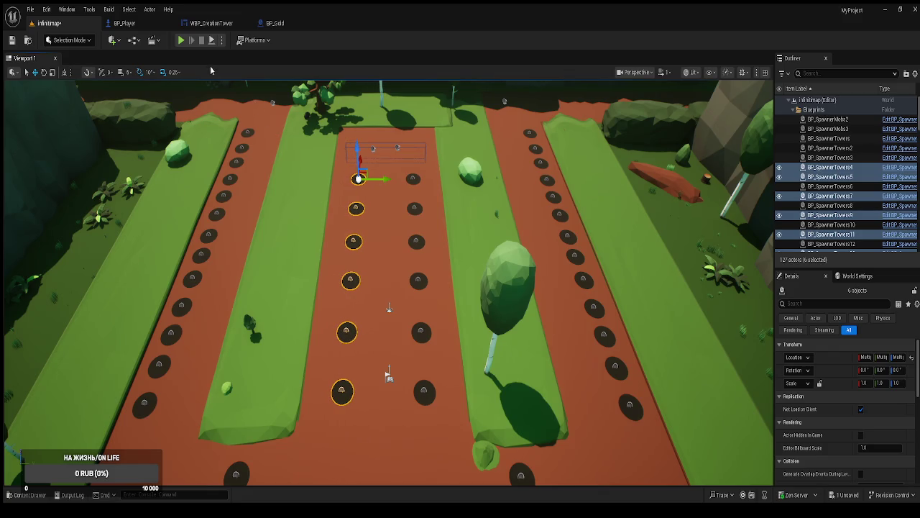
Start a test run and buy the first tower for two empty holes.
left_click(181, 41)
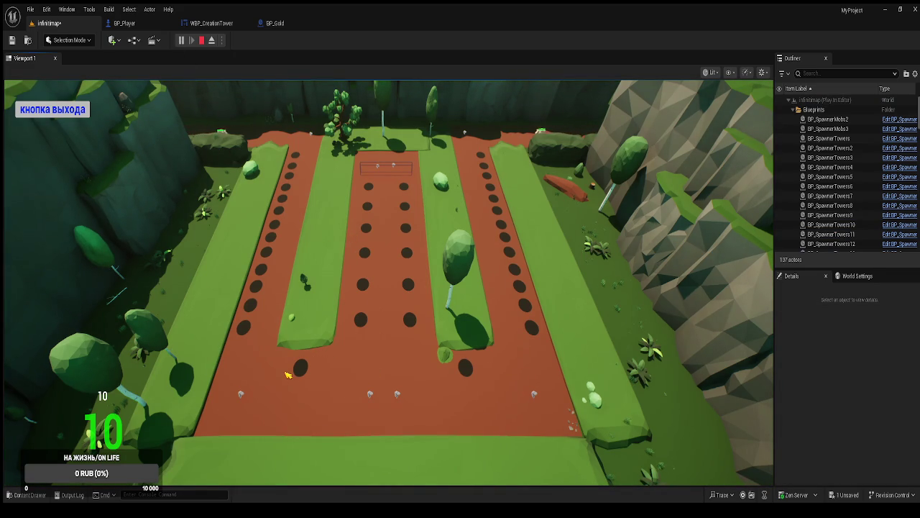
left_click(364, 327)
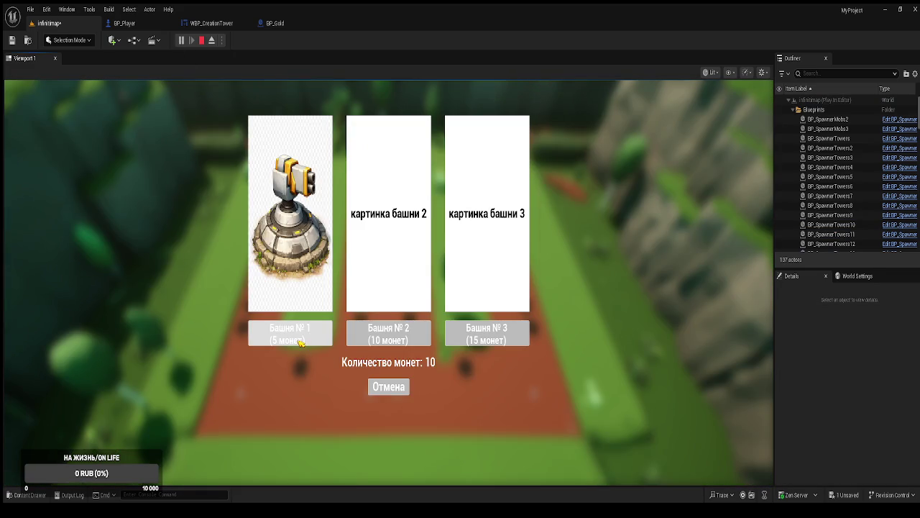
left_click(298, 338)
left_click(414, 320)
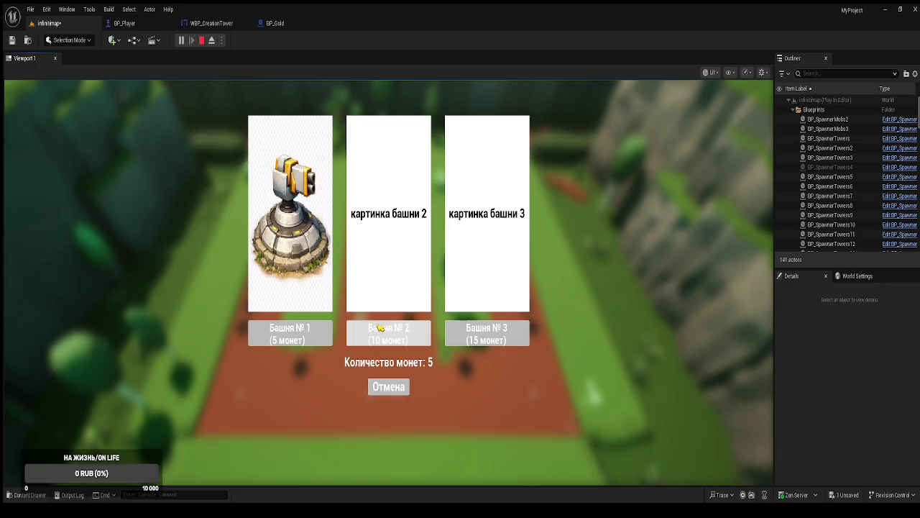
left_click(299, 333)
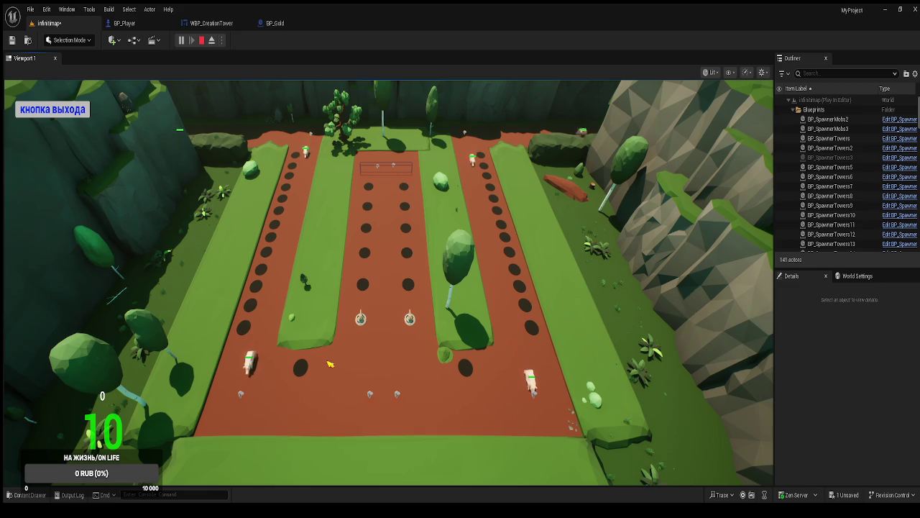
Switch to the free editor camera to look along the lanes, then end the test run.
left_click(211, 40)
mouse_move(389, 288)
left_mouse_down()
mouse_move(216, 230)
mouse_move(281, 240)
left_mouse_up()
left_click_drag(374, 302, 378, 297)
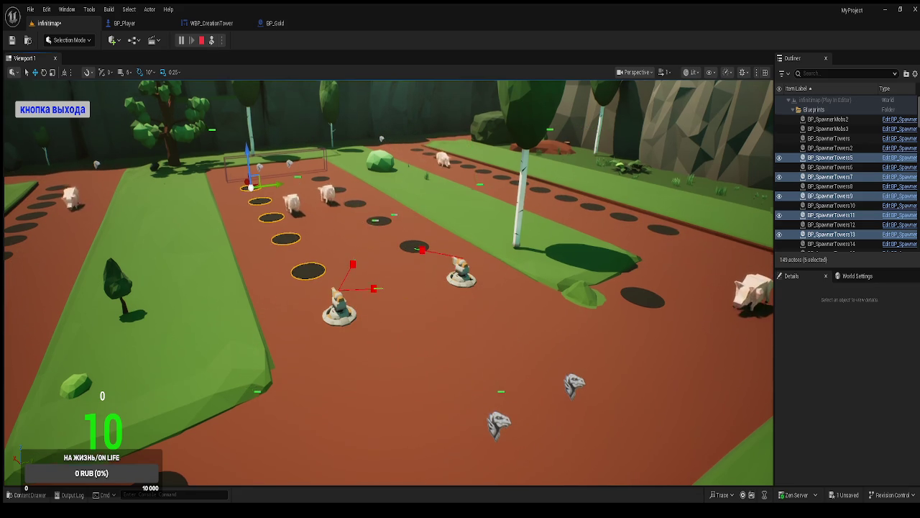
scroll(389, 282, "down", 3)
scroll(388, 283, "up", 3)
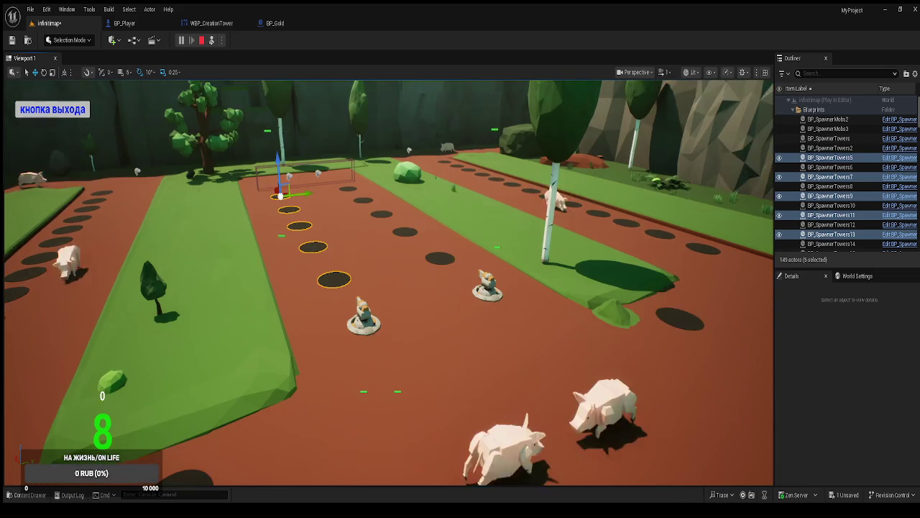
left_click(69, 110)
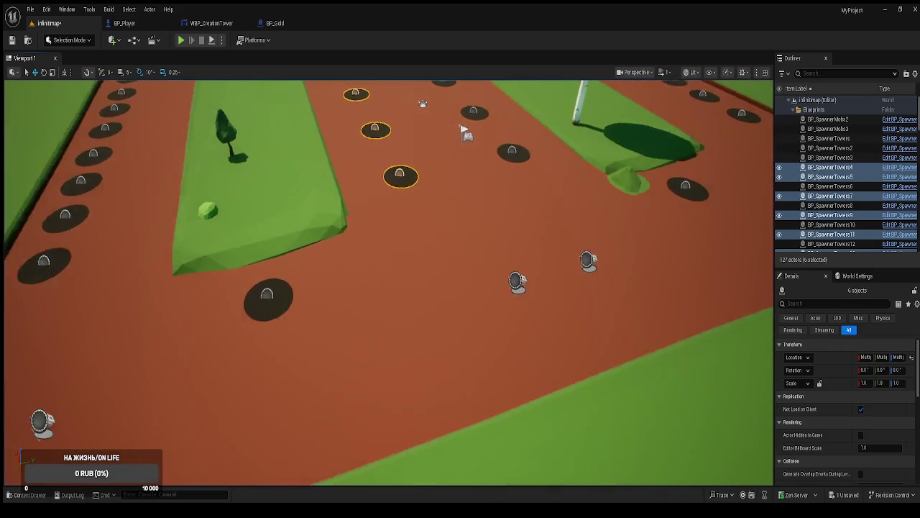
Place a BP_Gold actor from the BluePrints folder into the level.
key("f")
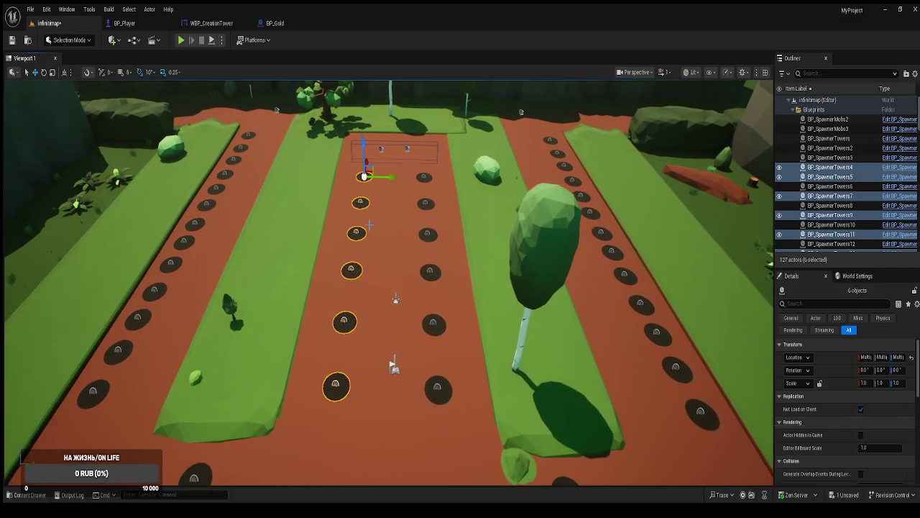
key("ctrl+space")
left_click(37, 320)
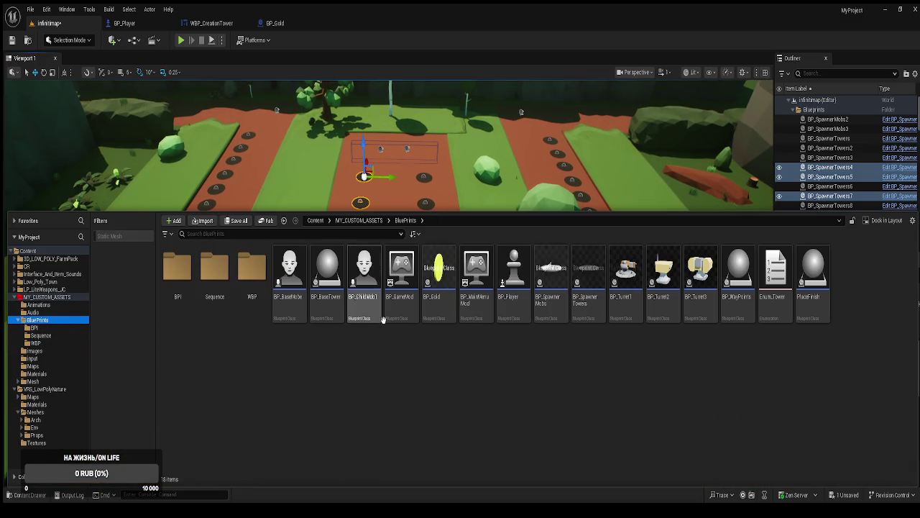
left_click(438, 277)
left_click_drag(416, 178, 394, 365)
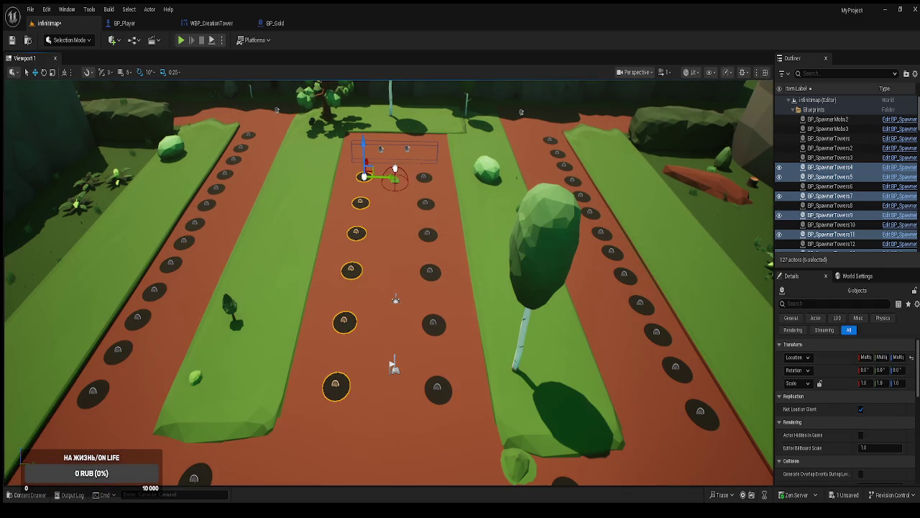
left_click_drag(492, 194, 492, 194)
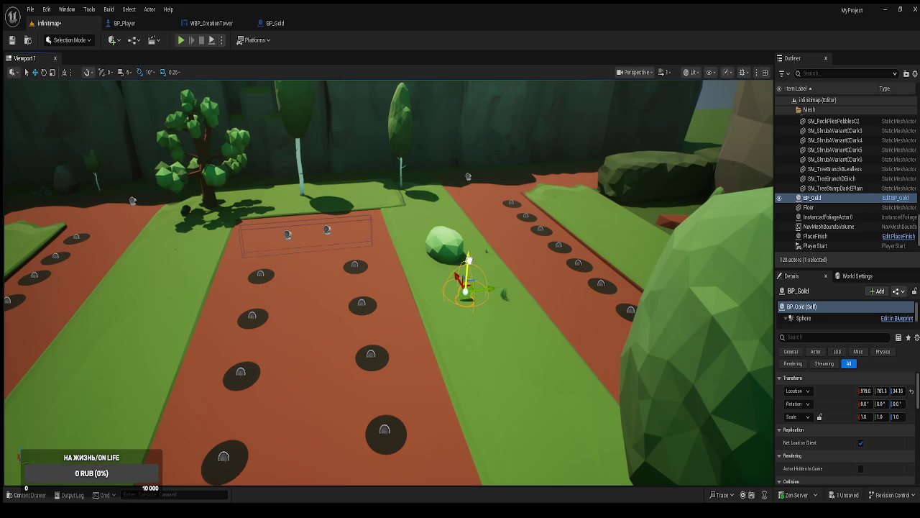
left_click_drag(471, 246, 471, 247)
Move BP_Gold onto the grass slope beside the cliff, around (-902, 2020, 99.91), and test-play again.
left_click(182, 41)
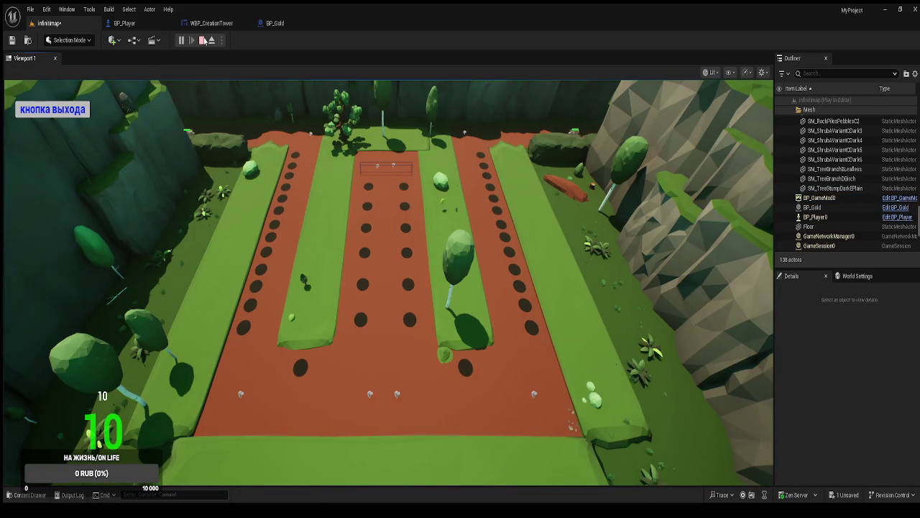
left_click(203, 40)
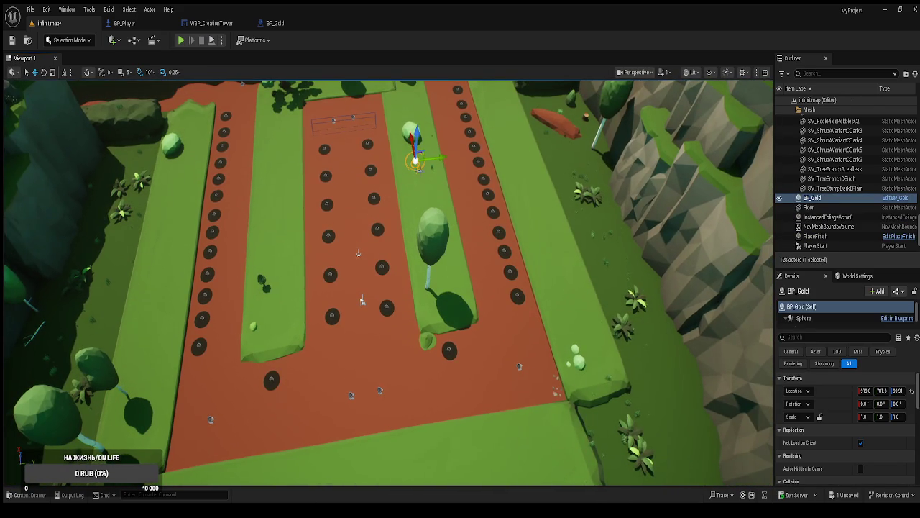
left_click_drag(420, 154, 624, 245)
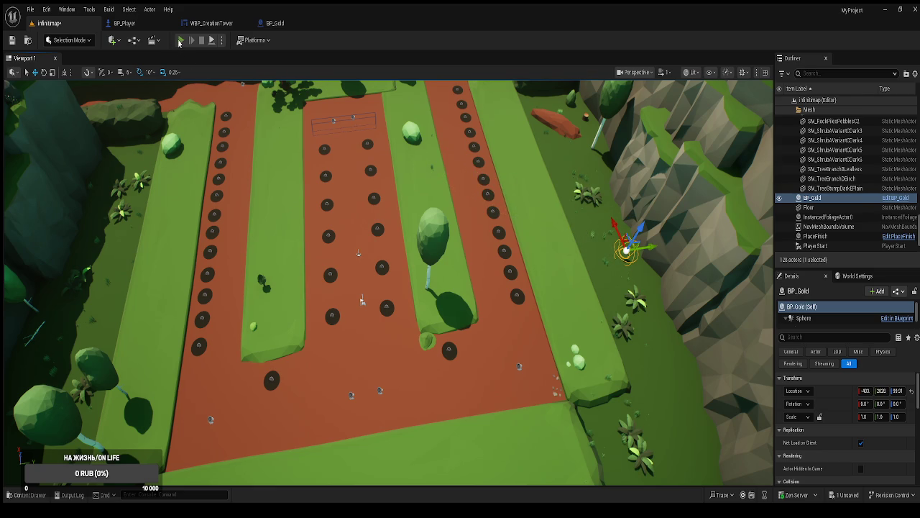
left_click(181, 40)
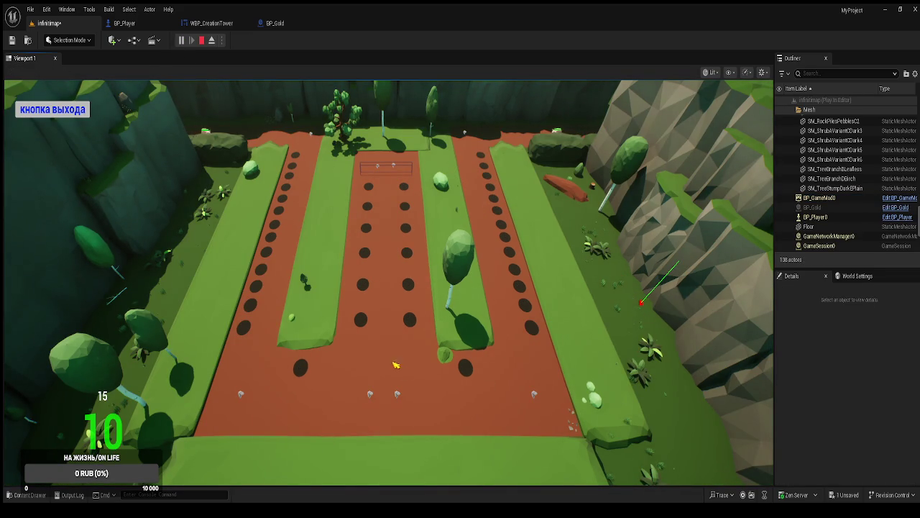
Buy three Башня № 1 towers at 5 coins each on empty holes, then detach to the free camera.
left_click(411, 324)
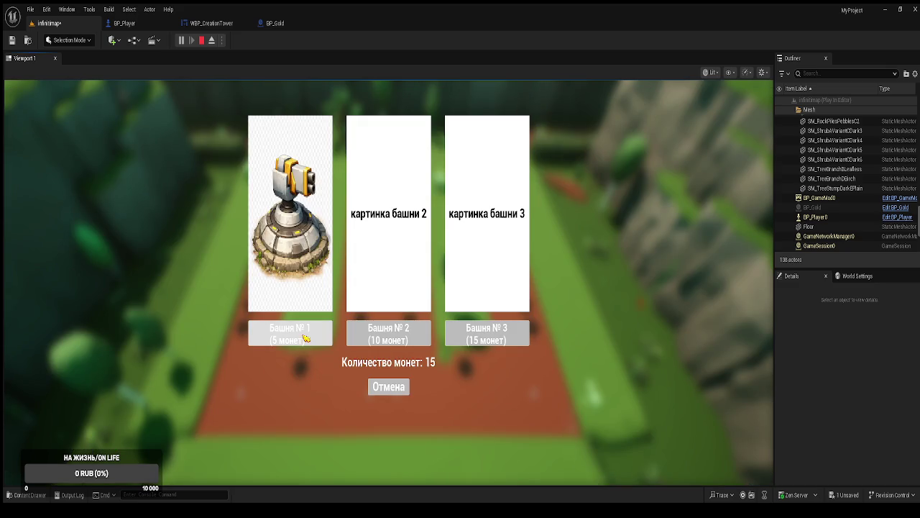
left_click(406, 388)
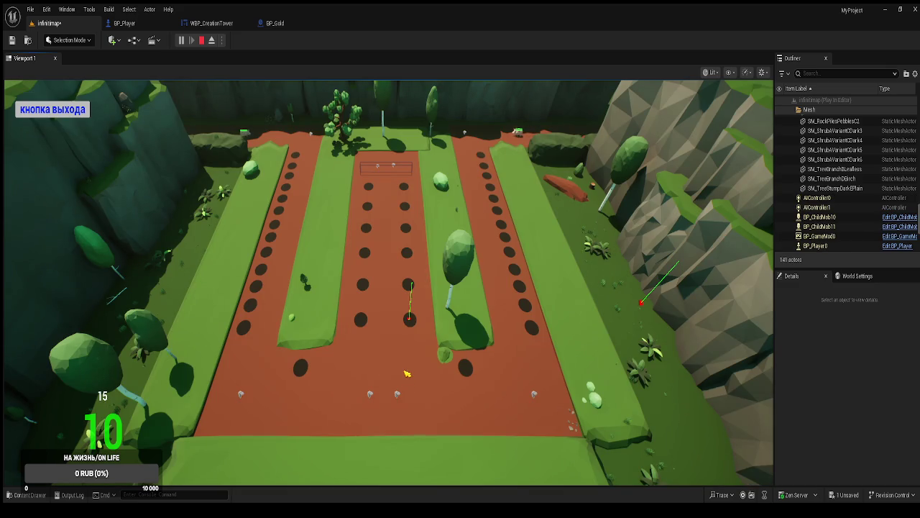
left_click(416, 358)
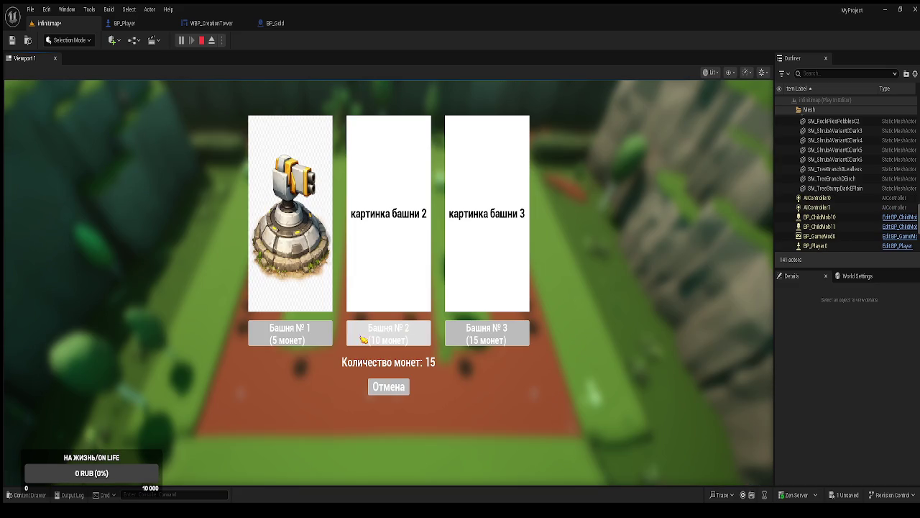
left_click(318, 339)
left_click(361, 322)
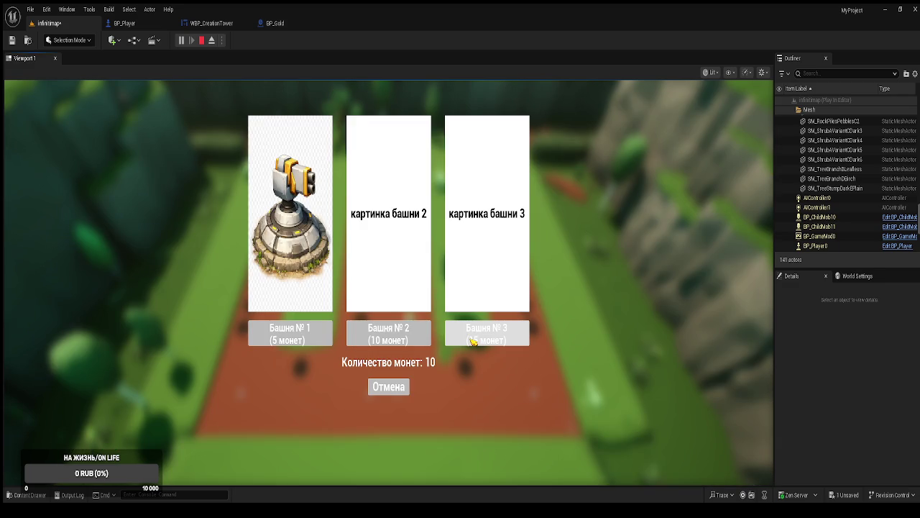
left_click(317, 338)
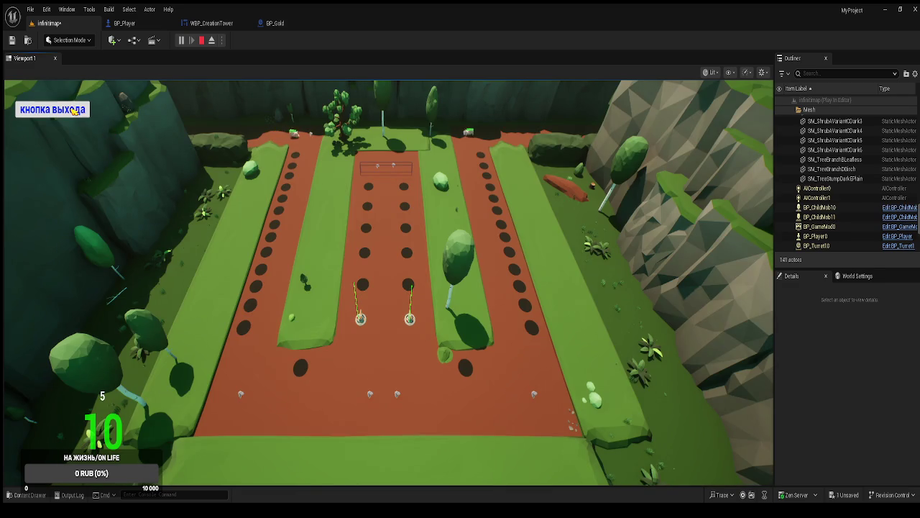
left_click(368, 287)
left_click(301, 332)
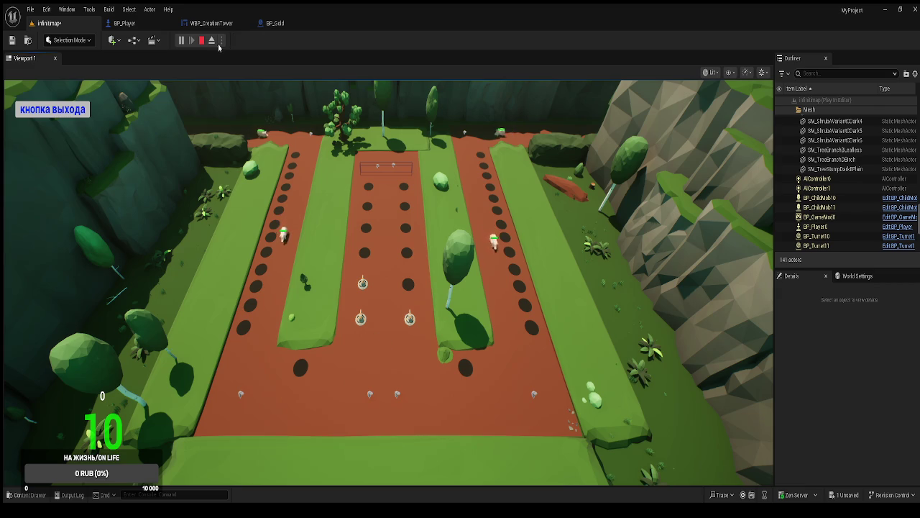
left_click(211, 41)
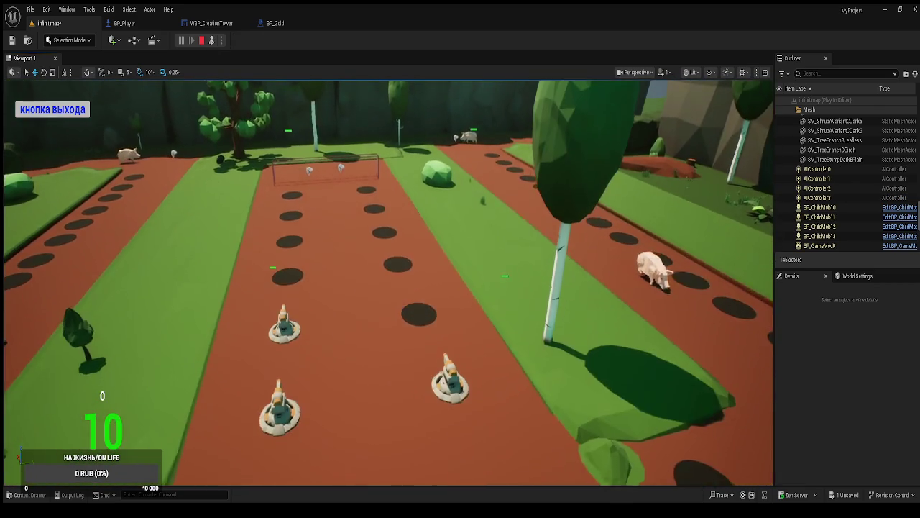
key("d")
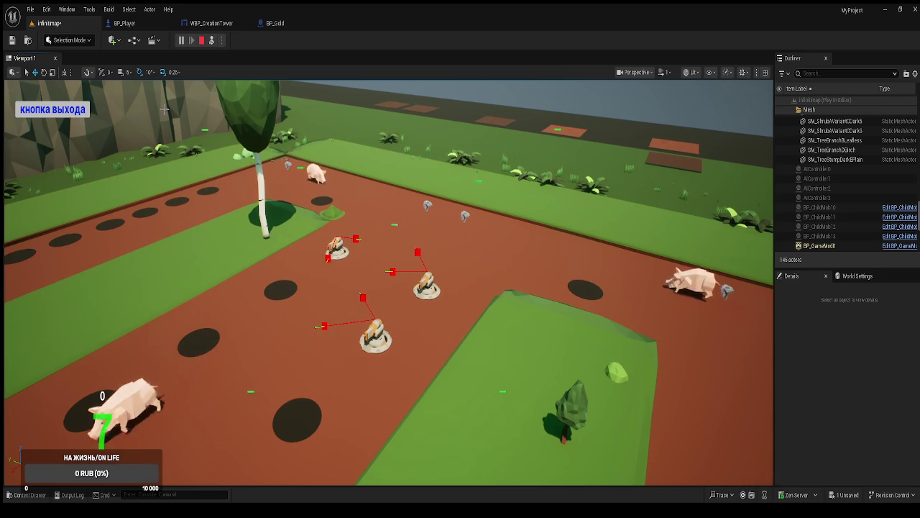
End the Play-in-Editor session with Esc and swing the editor camera around the field.
key("Escape")
mouse_move(388, 288)
left_mouse_down()
mouse_move(715, 345)
mouse_move(584, 352)
mouse_move(477, 218)
mouse_move(544, 316)
mouse_move(487, 255)
mouse_move(365, 261)
left_mouse_up()
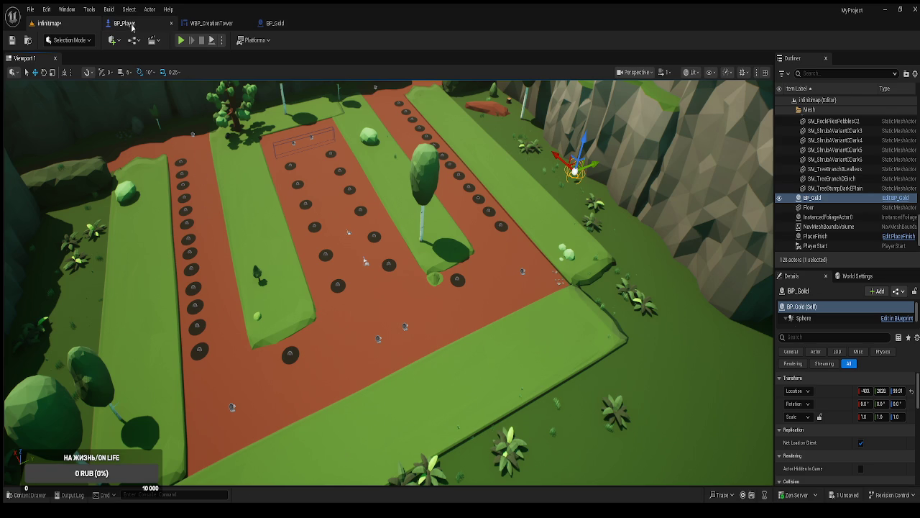
Close the BP_Player, WBP_CreationTower and BP_Gold tabs and open the BP_Turret1 blueprint.
middle_click(137, 24)
middle_click(144, 25)
middle_click(143, 27)
key("ctrl+space")
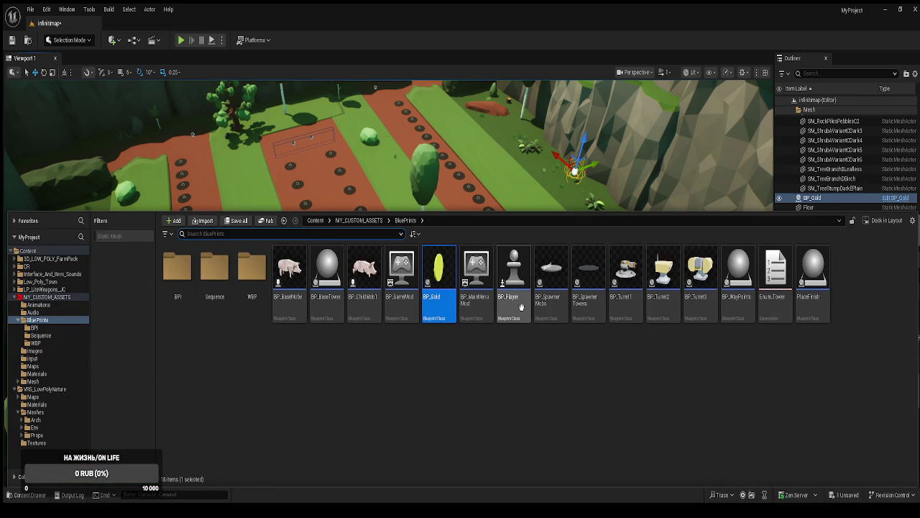
left_click(628, 309)
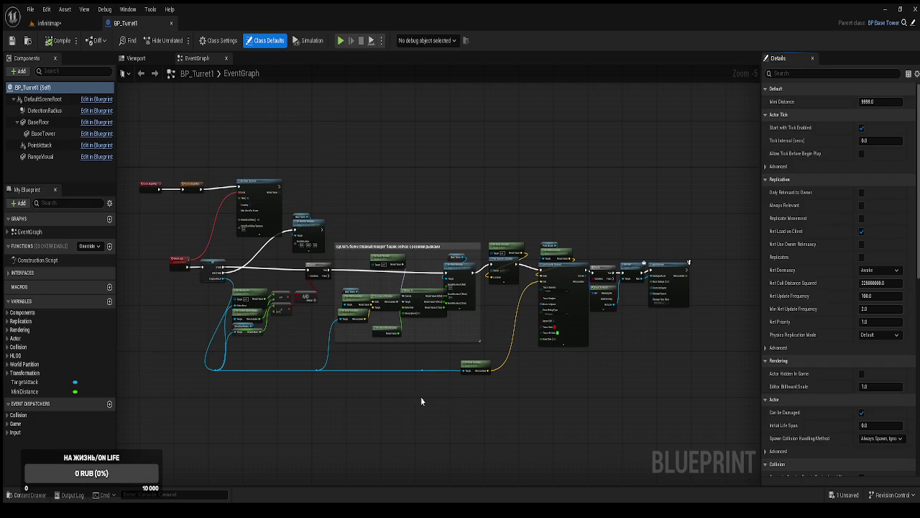
Pan around BP_Turret1's EventGraph to review the BeginPlay, ShootLogic, line trace and damage nodes.
mouse_move(415, 403)
left_mouse_down()
mouse_move(561, 432)
mouse_move(575, 371)
mouse_move(353, 319)
mouse_move(358, 293)
mouse_move(424, 335)
left_mouse_up()
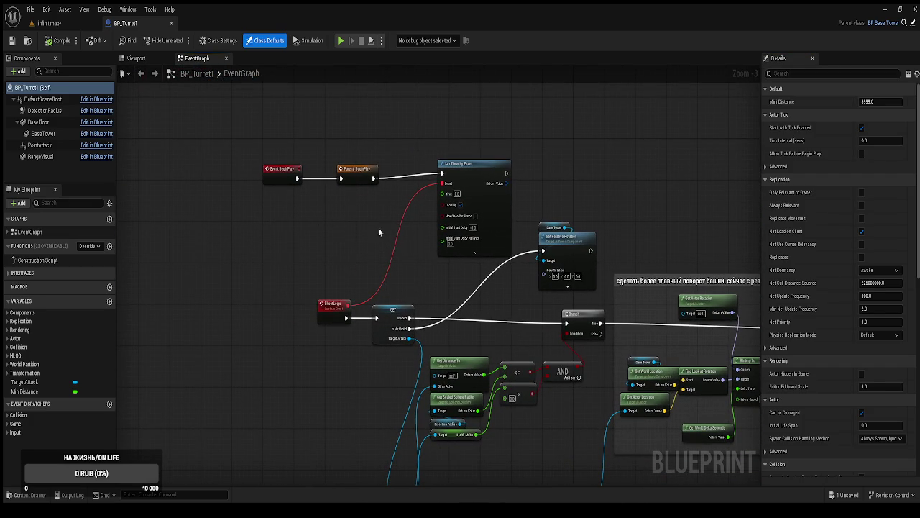
scroll(428, 245, "up", 1)
left_click_drag(434, 249, 379, 192)
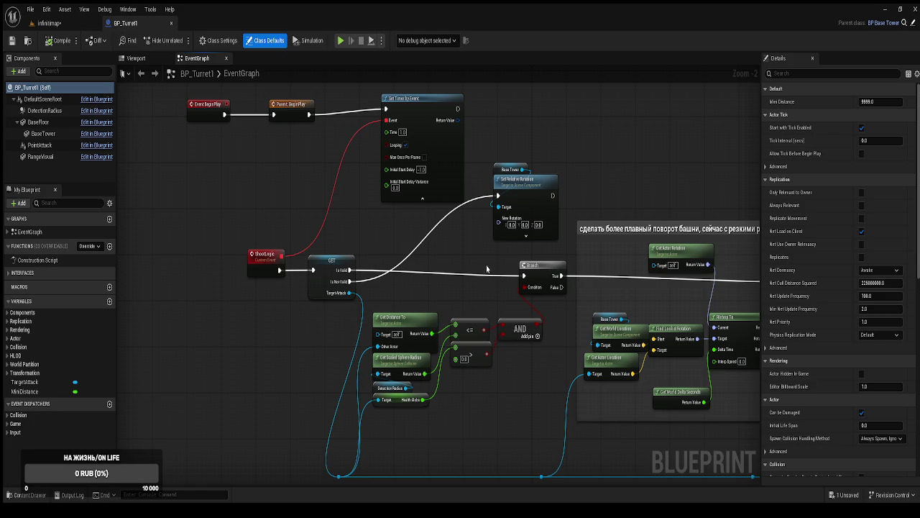
mouse_move(504, 363)
left_mouse_down()
mouse_move(503, 354)
mouse_move(481, 360)
mouse_move(347, 308)
mouse_move(221, 320)
left_mouse_up()
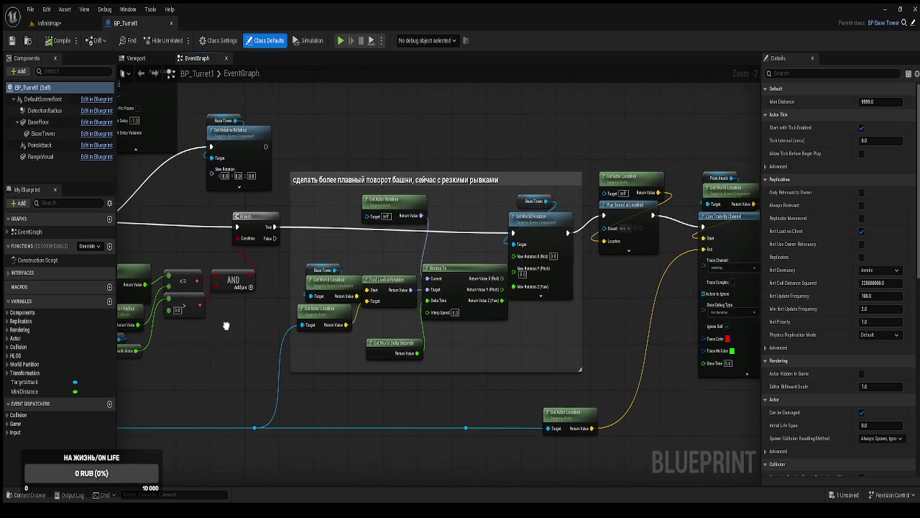
mouse_move(534, 287)
left_mouse_down()
mouse_move(510, 283)
mouse_move(500, 245)
mouse_move(531, 197)
mouse_move(430, 286)
mouse_move(271, 253)
left_mouse_up()
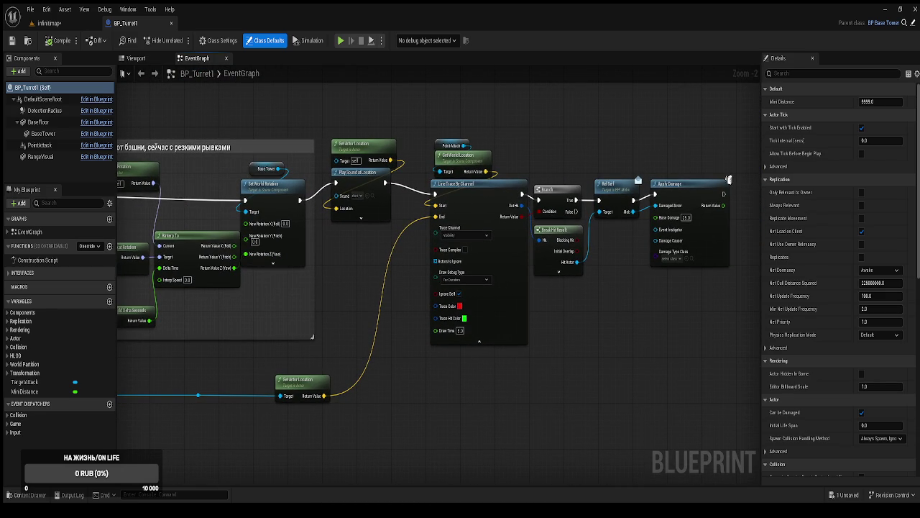
mouse_move(271, 253)
left_mouse_down()
mouse_move(436, 224)
mouse_move(683, 204)
mouse_move(672, 331)
left_mouse_up()
scroll(464, 400, "down", 2)
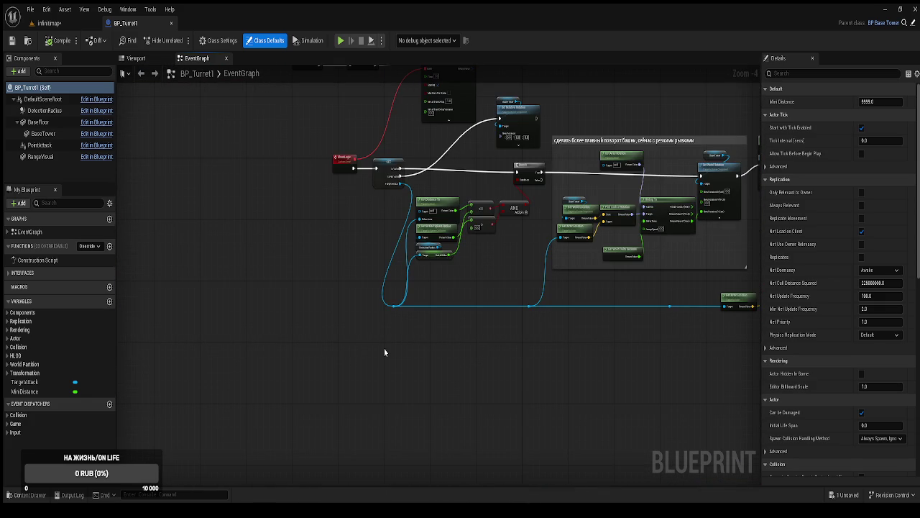
Paste an Event Tick node below the ShootLogic nodes and shift it left.
key("ctrl+v")
left_click_drag(383, 356, 351, 356)
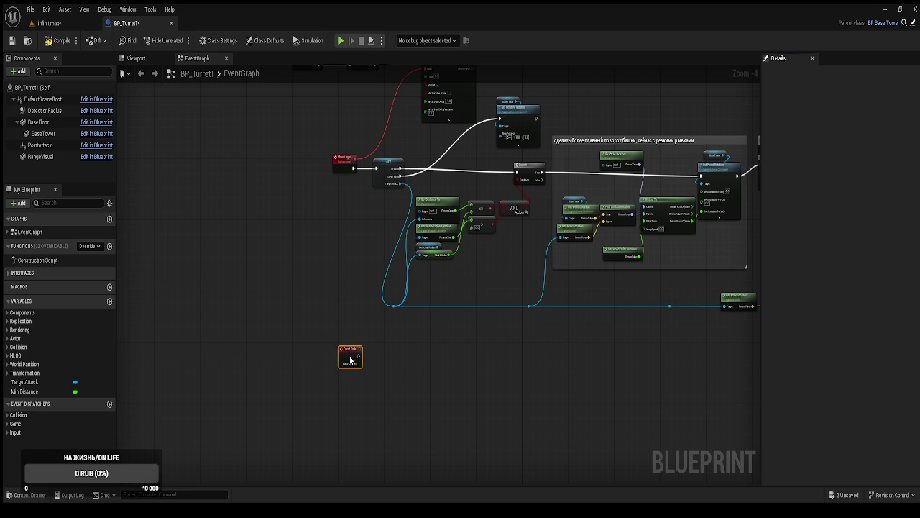
scroll(412, 357, "up", 2)
mouse_move(412, 358)
left_mouse_down()
mouse_move(310, 427)
mouse_move(457, 288)
mouse_move(453, 301)
mouse_move(418, 306)
mouse_move(209, 264)
mouse_move(371, 277)
mouse_move(528, 366)
mouse_move(526, 398)
left_mouse_up()
scroll(457, 296, "up", 1)
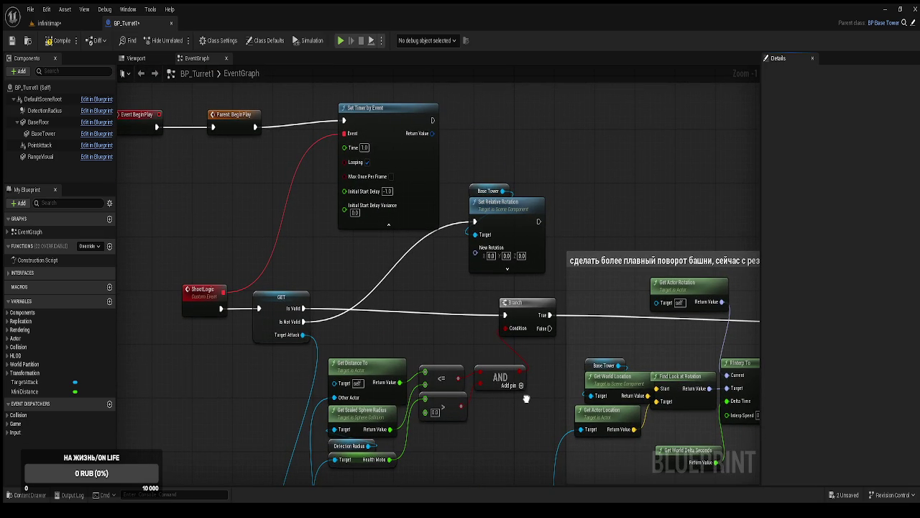
left_click_drag(526, 399, 484, 393)
Pan the graph to frame the rotation comment group.
mouse_move(567, 389)
left_mouse_down()
mouse_move(538, 363)
mouse_move(487, 344)
left_mouse_up()
scroll(488, 344, "down", 2)
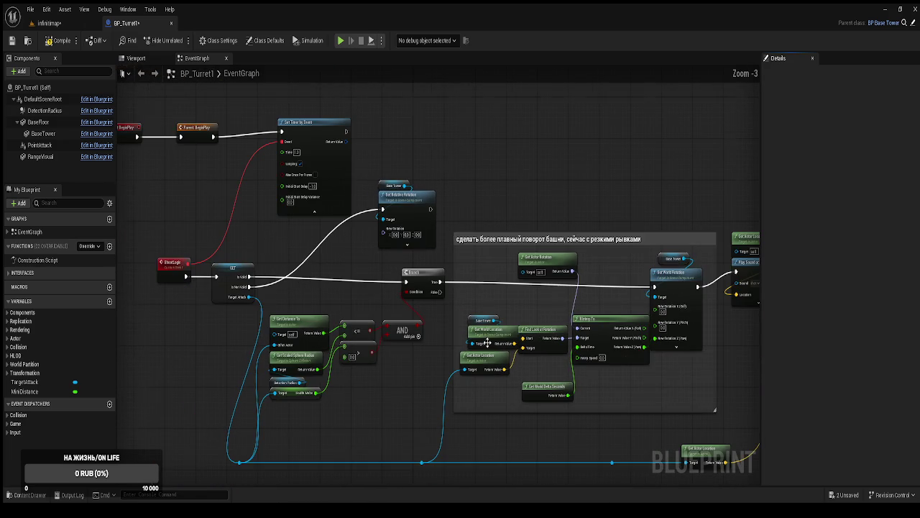
mouse_move(507, 329)
left_mouse_down()
mouse_move(487, 301)
mouse_move(475, 309)
mouse_move(400, 276)
left_mouse_up()
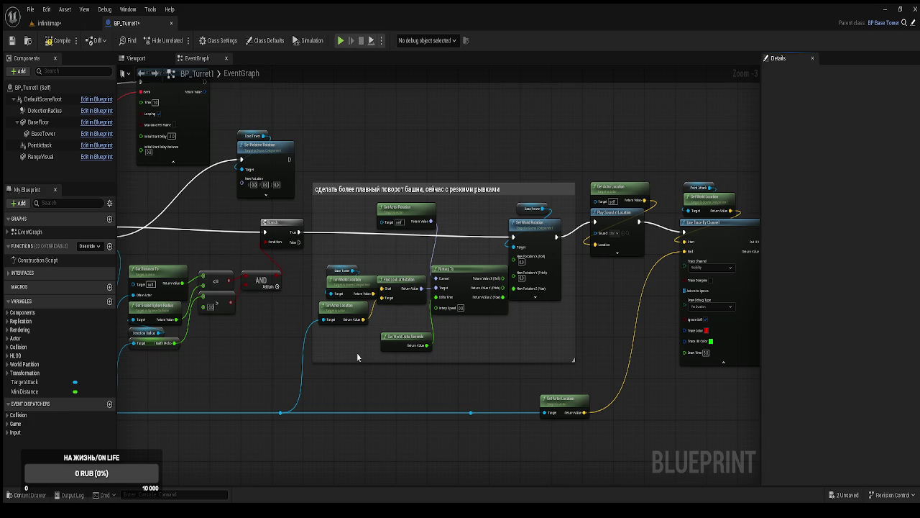
scroll(357, 352, "up", 2)
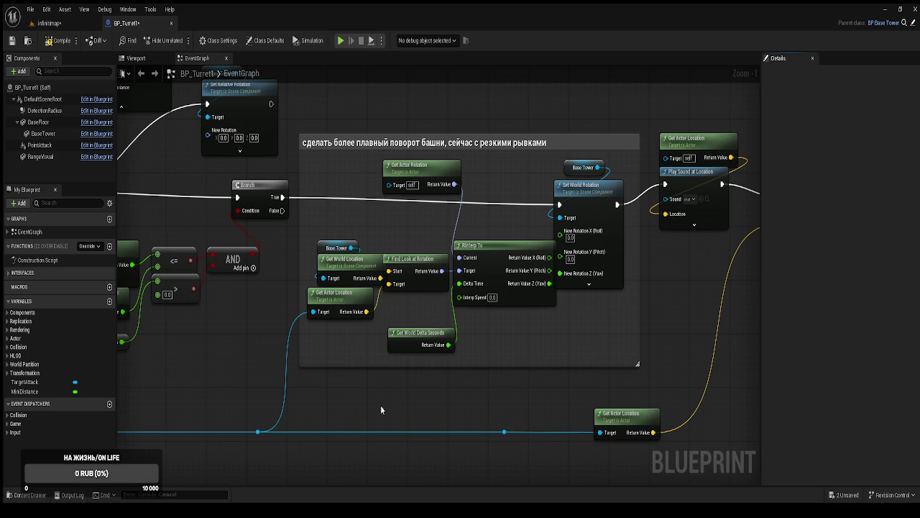
scroll(431, 345, "down", 2)
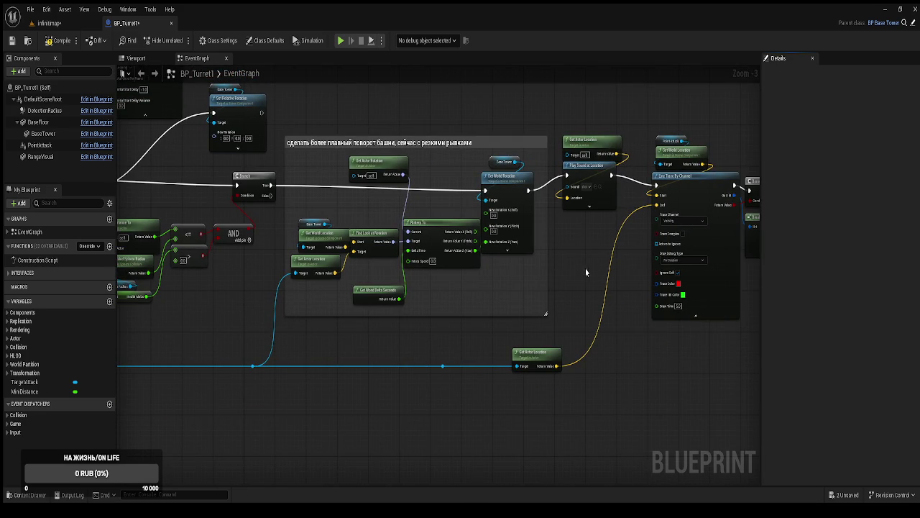
left_click_drag(581, 270, 558, 318)
mouse_move(532, 352)
left_mouse_down()
mouse_move(612, 321)
mouse_move(571, 324)
mouse_move(554, 330)
mouse_move(586, 322)
mouse_move(684, 327)
mouse_move(658, 383)
mouse_move(493, 380)
mouse_move(266, 341)
mouse_move(324, 333)
mouse_move(536, 338)
left_mouse_up()
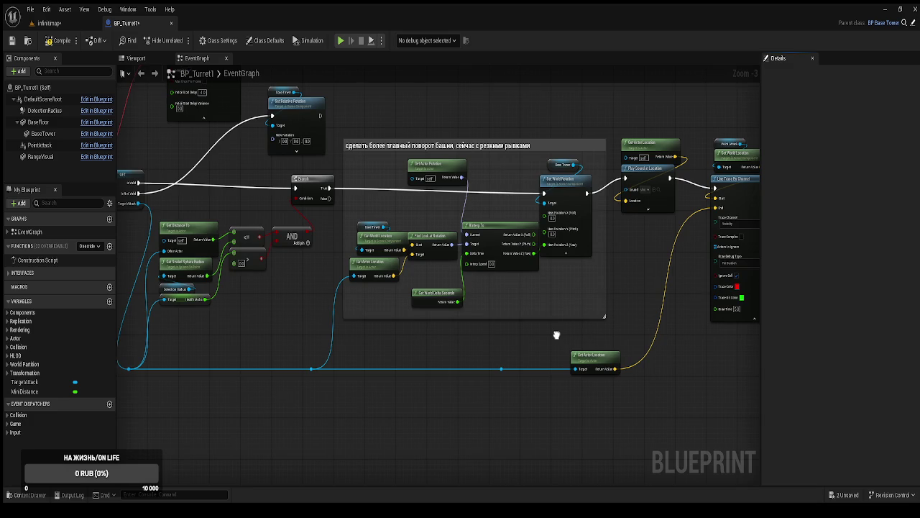
left_click_drag(555, 335, 562, 334)
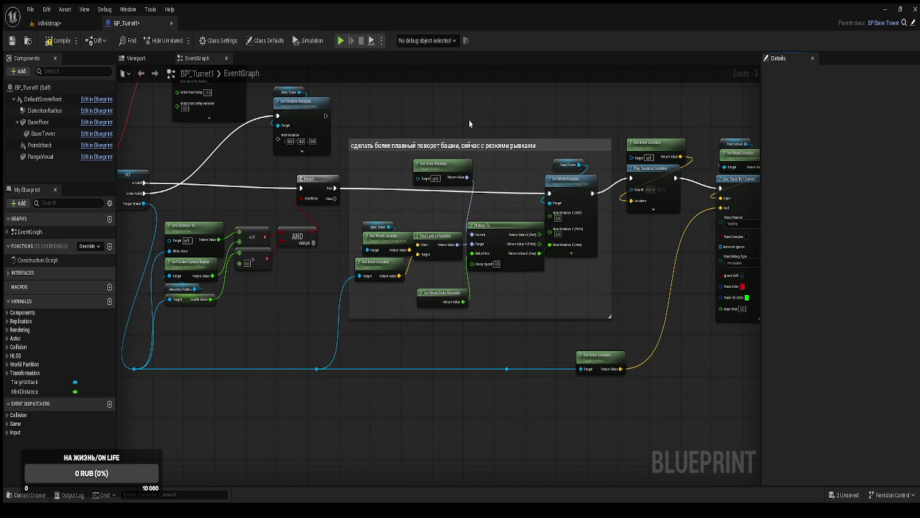
Copy the rotation comment group and paste a duplicate below the original.
left_click_drag(585, 329, 370, 179)
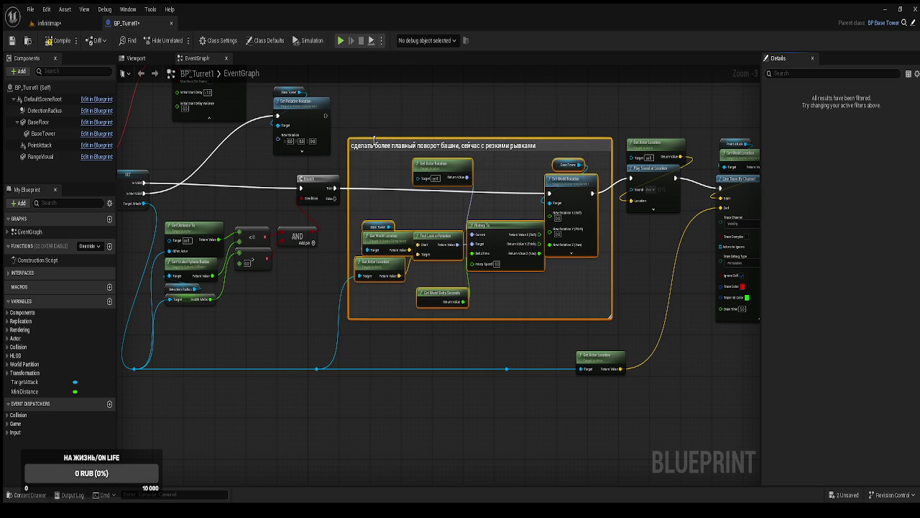
key("ctrl+c")
key("ctrl+v")
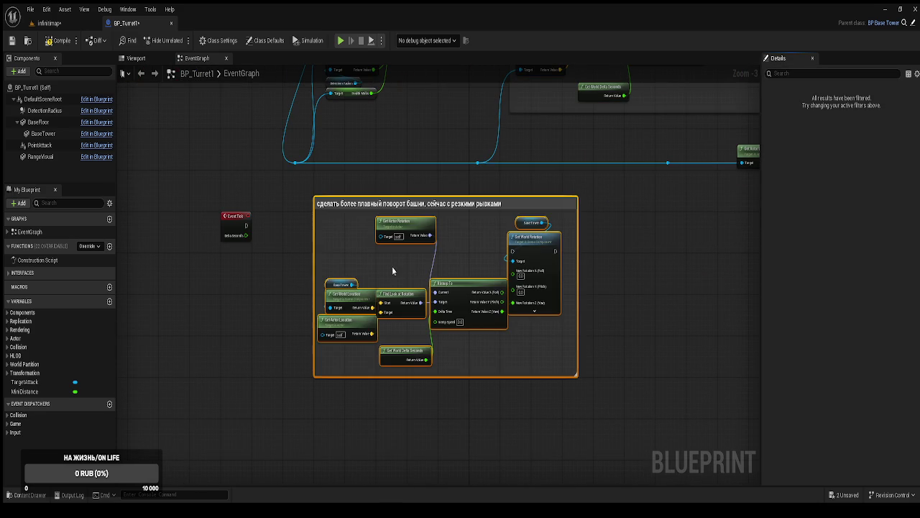
left_click(273, 226)
mouse_move(273, 226)
left_mouse_down()
mouse_move(369, 300)
mouse_move(423, 304)
mouse_move(432, 283)
left_mouse_up()
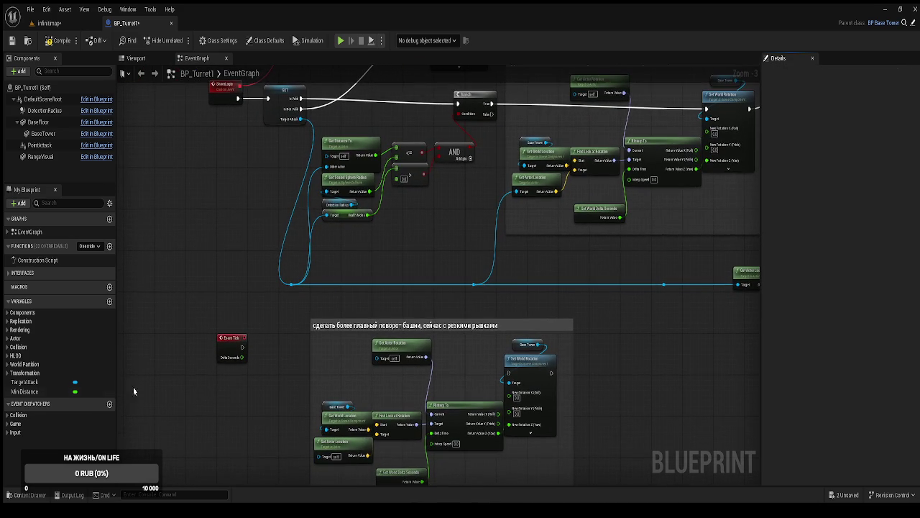
Add a validated TargetAttack getter beside Event Tick and drive it from Event Tick.
left_click(41, 383)
left_click(246, 437)
left_click_drag(247, 455, 237, 441)
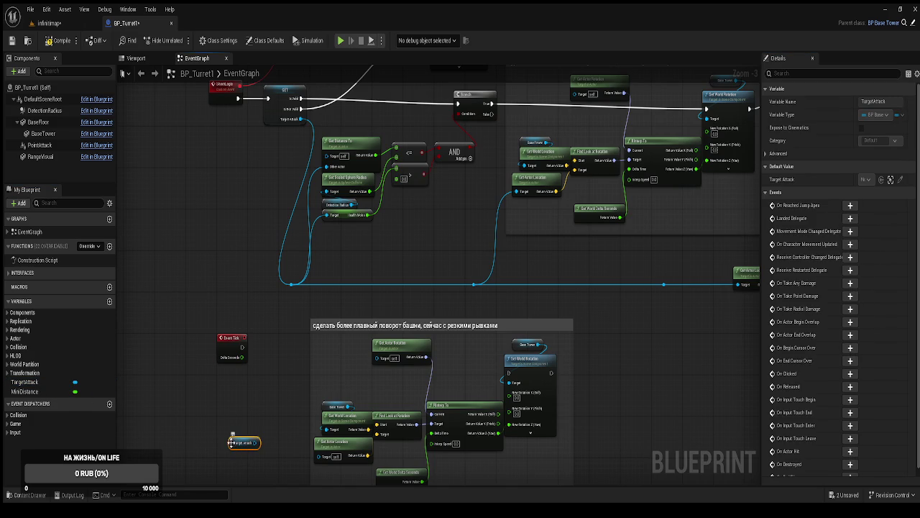
mouse_move(251, 460)
left_mouse_down()
mouse_move(253, 414)
mouse_move(310, 443)
left_mouse_up()
mouse_move(232, 337)
left_mouse_down()
mouse_move(229, 392)
mouse_move(267, 375)
mouse_move(285, 354)
mouse_move(499, 363)
left_mouse_up()
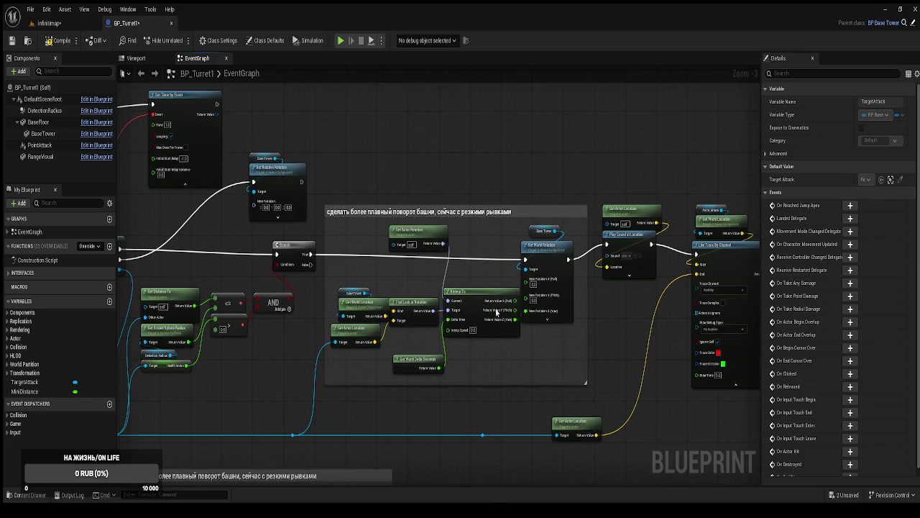
Reroute Branch True to Play Sound at Location via a knot above the rotation group, and compile.
left_click_drag(304, 256, 524, 258)
left_click(526, 260, "alt")
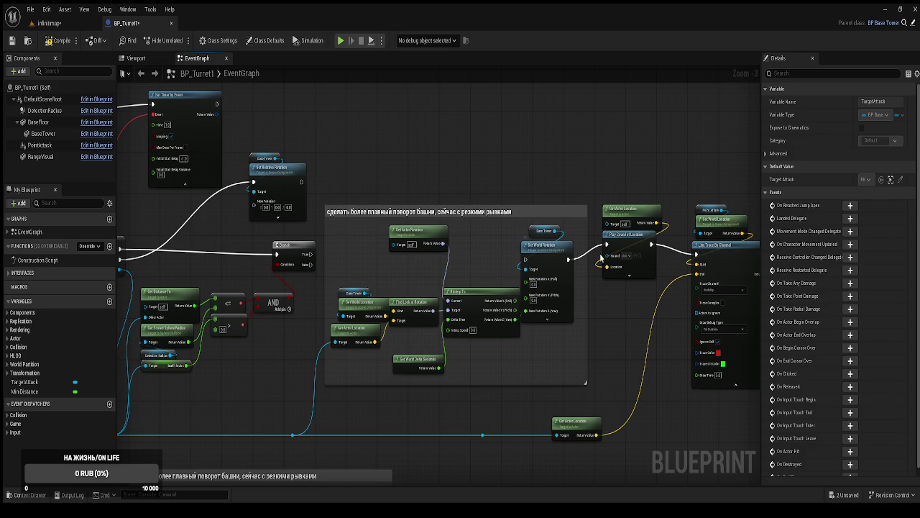
mouse_move(314, 256)
left_mouse_down()
mouse_move(532, 193)
mouse_move(602, 231)
mouse_move(607, 247)
left_mouse_up()
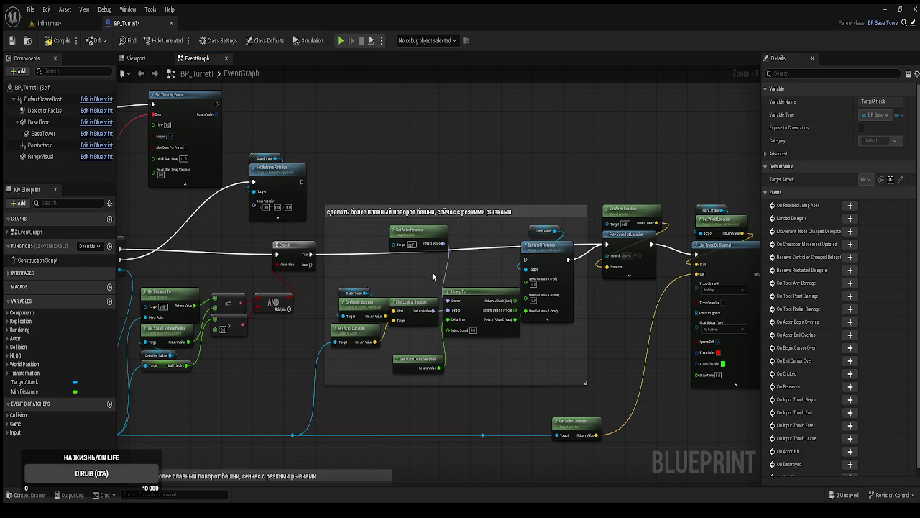
double_click(375, 244)
left_click_drag(375, 244, 485, 123)
left_click(57, 40)
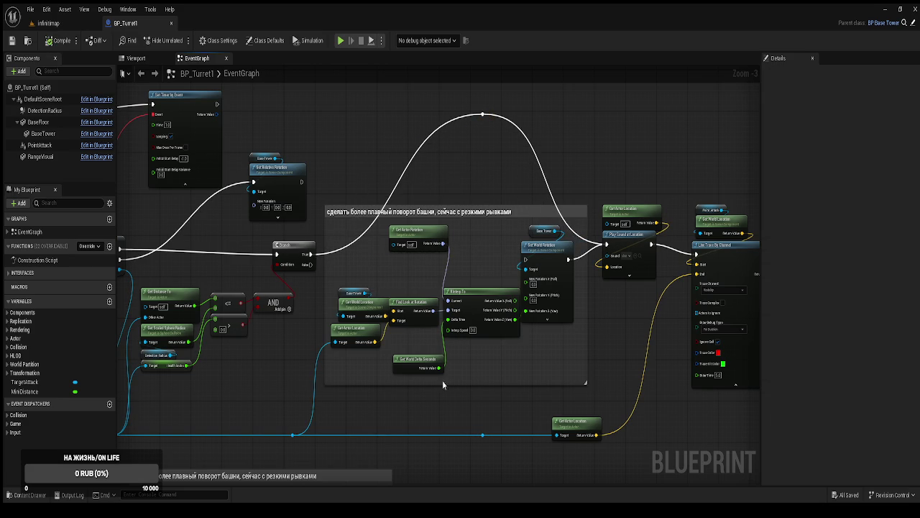
left_click_drag(375, 348, 458, 213)
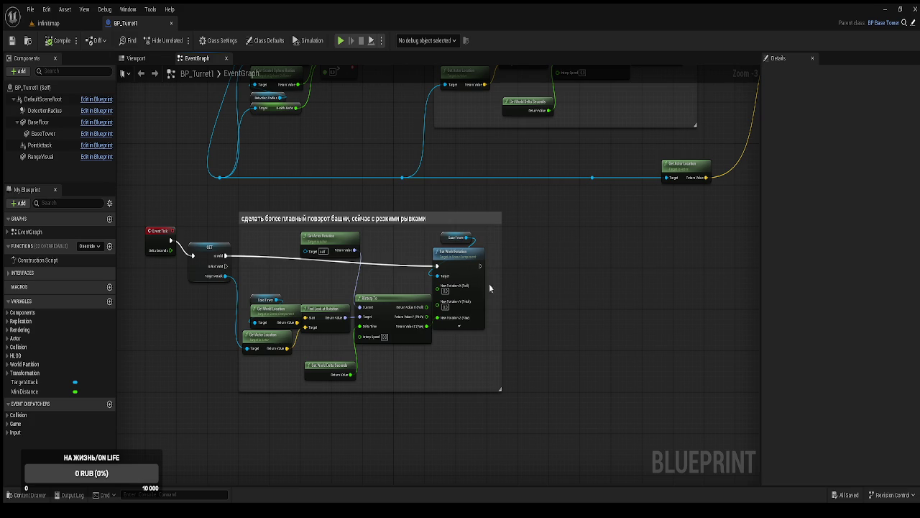
Switch to the infinimap level, start playing, and build Tower 1 at a build spot.
left_click(40, 23)
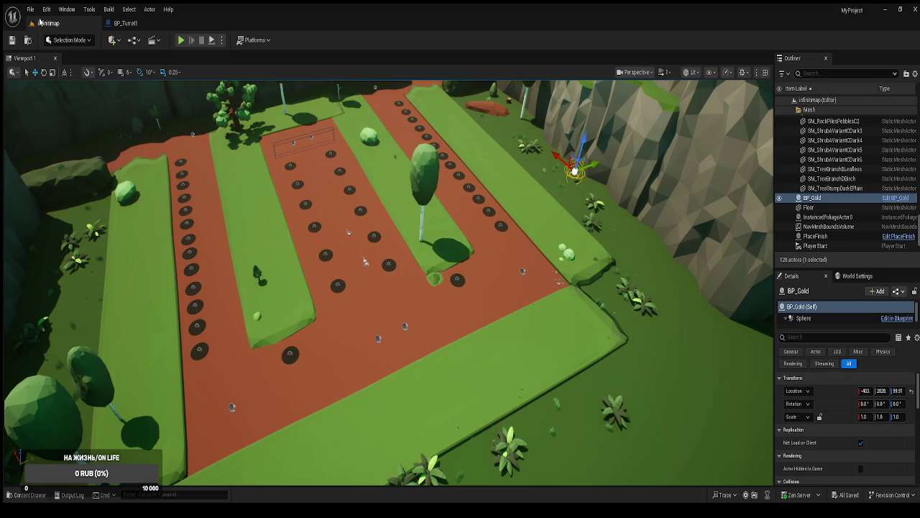
left_click(181, 40)
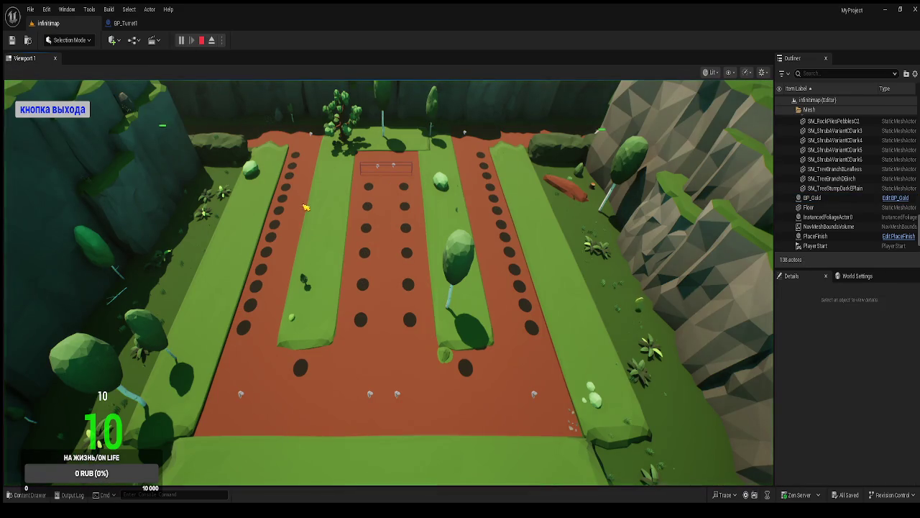
left_click(293, 175)
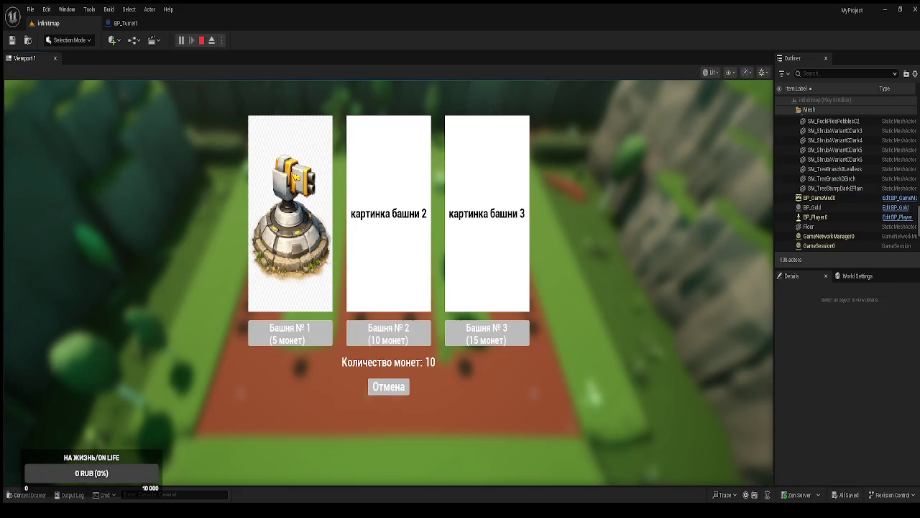
left_click(296, 329)
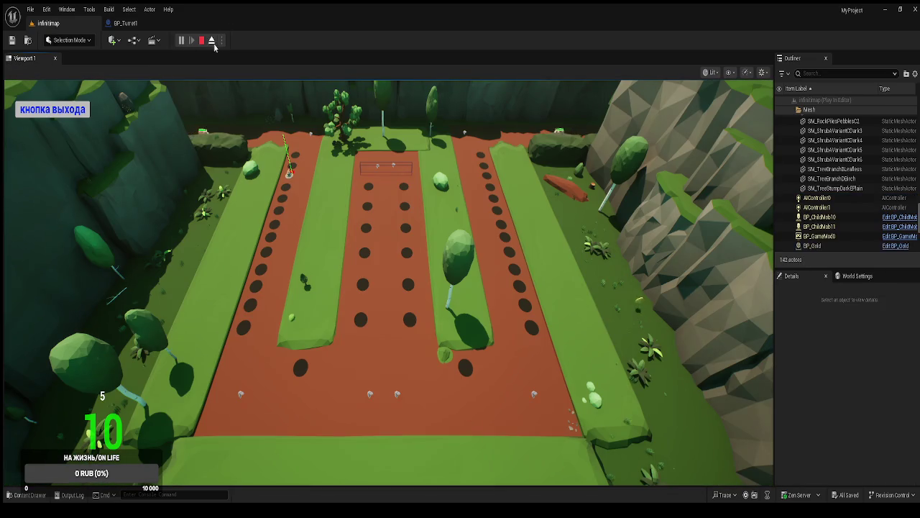
Detach the camera to watch the turret aim at the pig, then end the session.
left_click(212, 41)
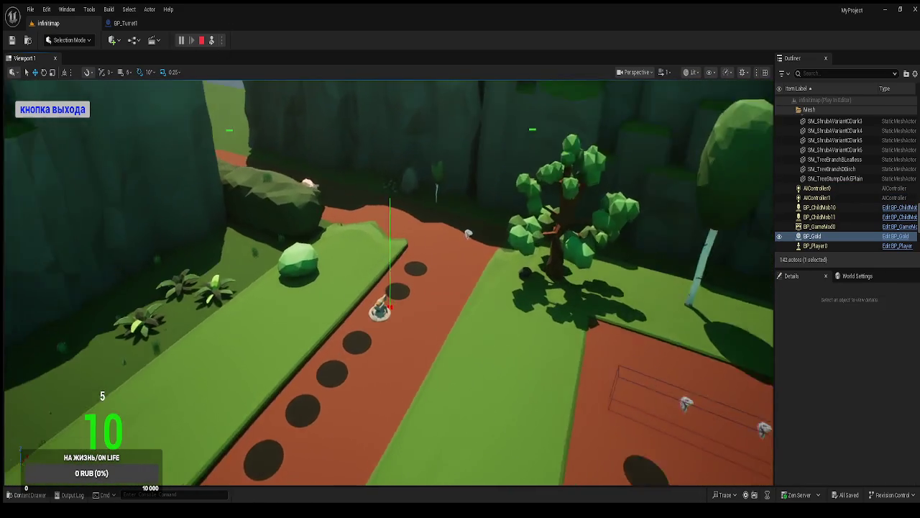
scroll(388, 287, "up", 5)
mouse_move(388, 287)
left_mouse_down()
mouse_move(460, 287)
mouse_move(474, 316)
left_mouse_up()
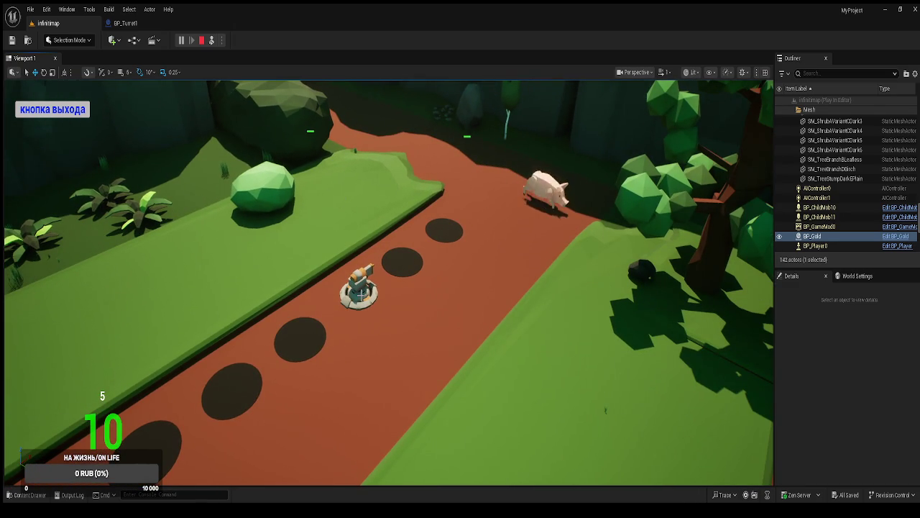
left_click_drag(359, 289, 382, 327)
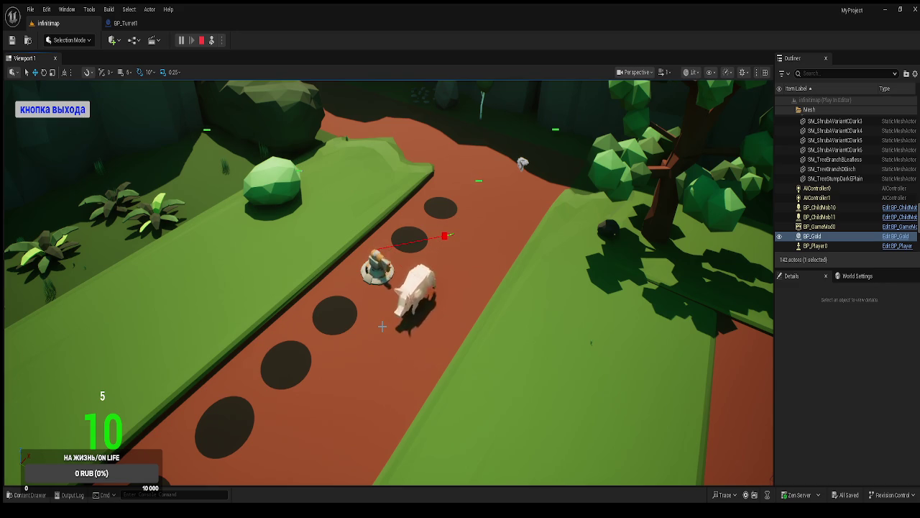
left_click_drag(384, 325, 363, 327)
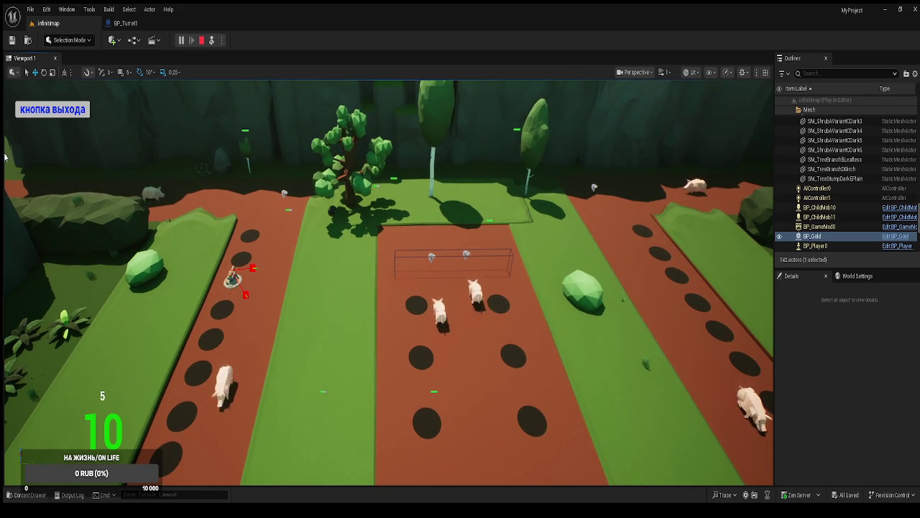
left_click(52, 110)
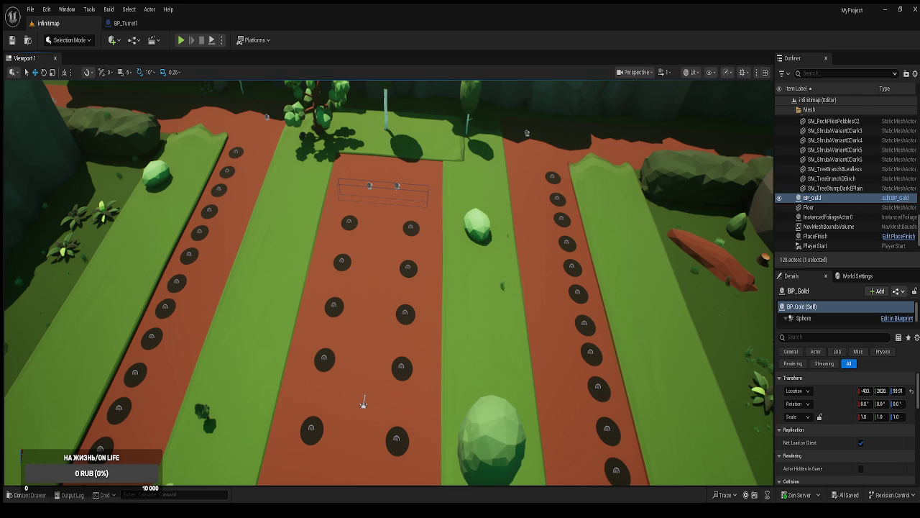
Swap Get World Delta Seconds for Event Tick's Delta Seconds on RInterp To's Delta Time, then test-play infinimap.
left_click(125, 23)
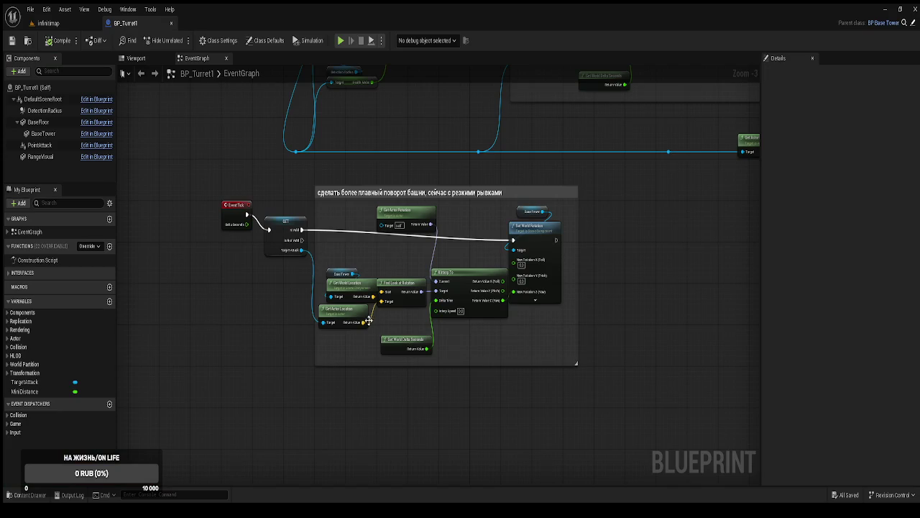
scroll(441, 302, "up", 3)
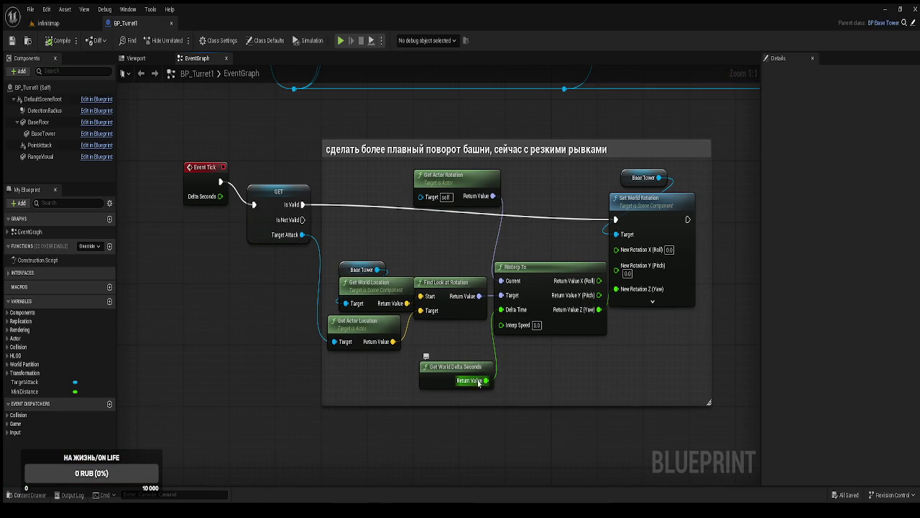
left_click(486, 381, "alt")
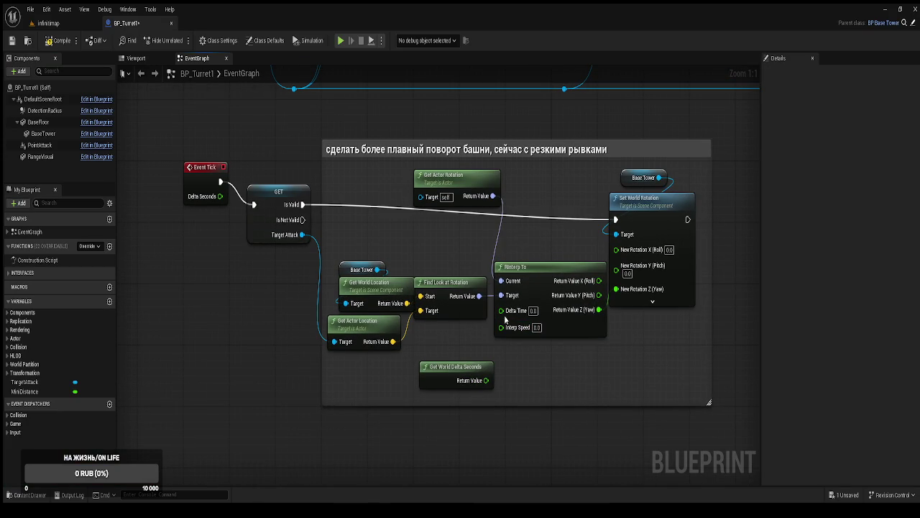
left_click_drag(502, 310, 220, 196)
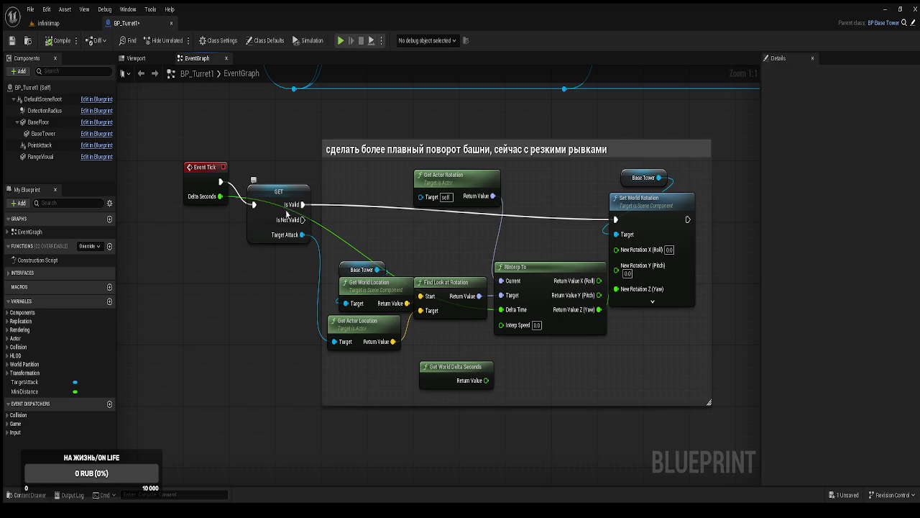
left_click(48, 23)
left_click(181, 40)
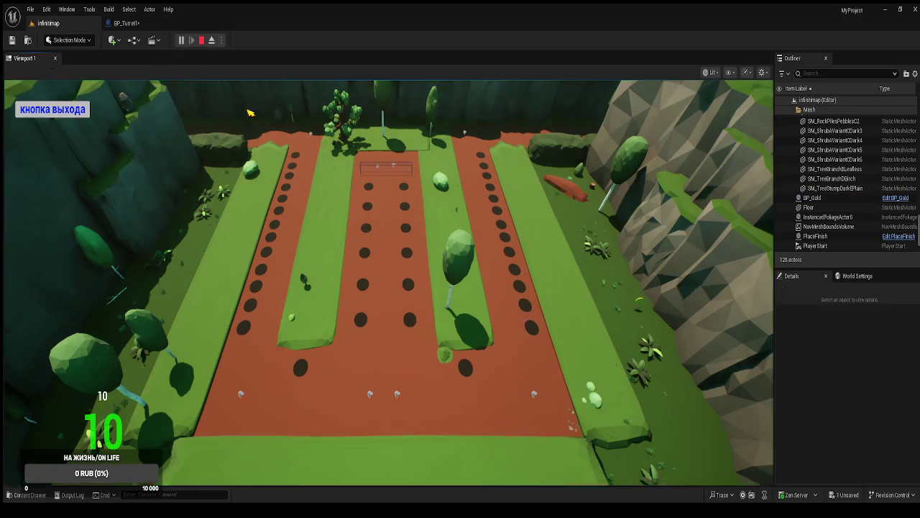
Build two Башня № 1 turrets on path slots and leave the player view.
left_click(294, 154)
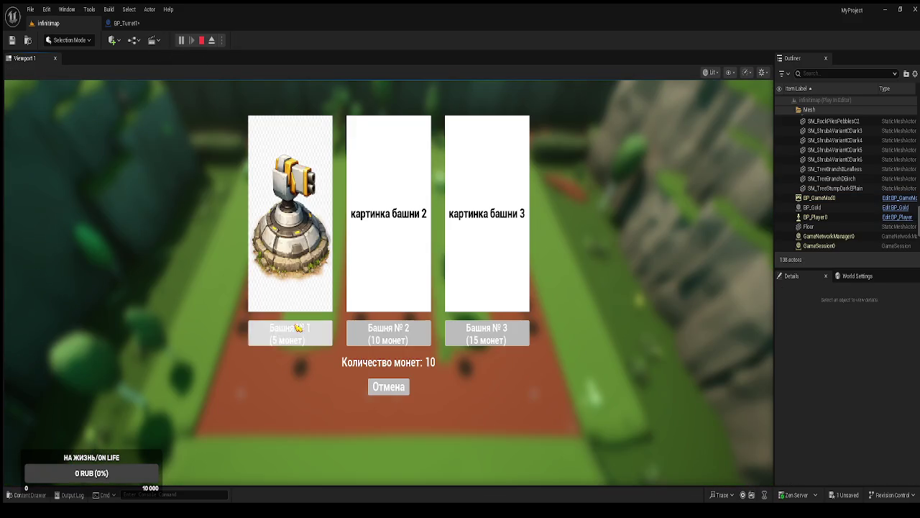
left_click(296, 322)
left_click(297, 323)
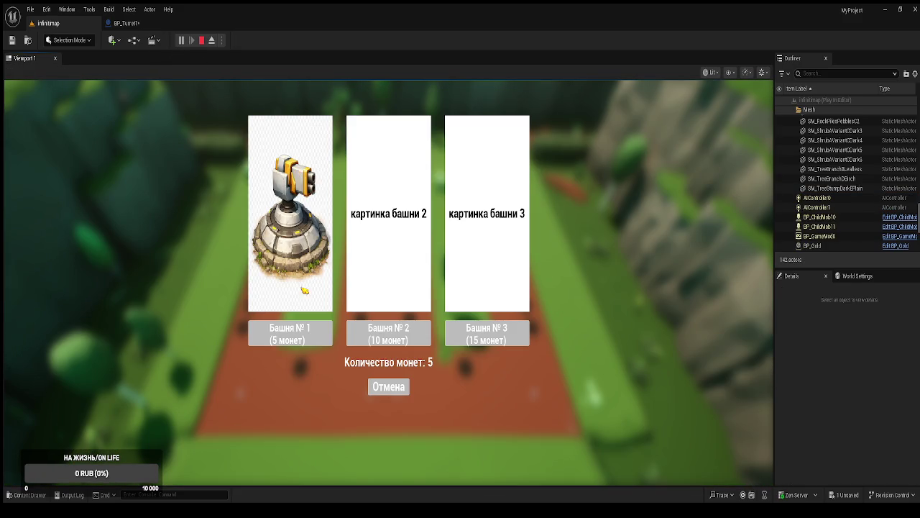
left_click(301, 329)
left_click(211, 41)
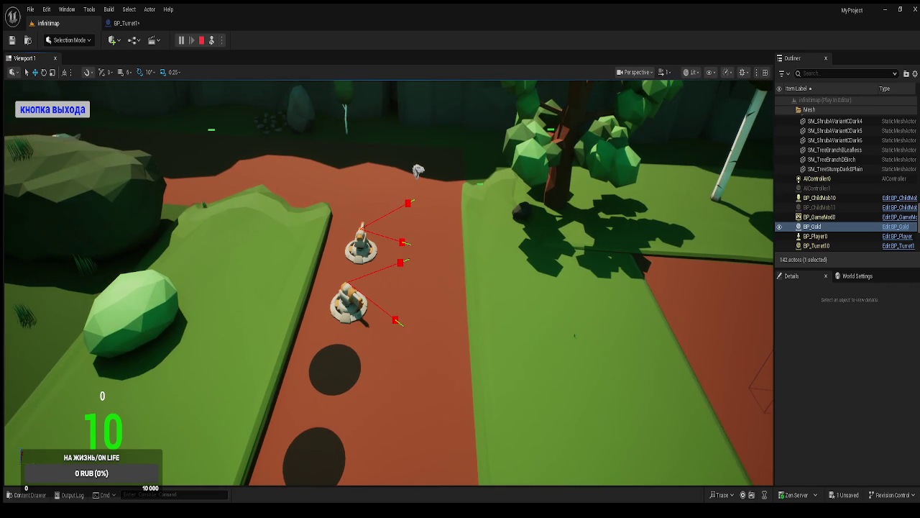
Stop the play session and go back to the BP_Turret1 EventGraph.
key("Escape")
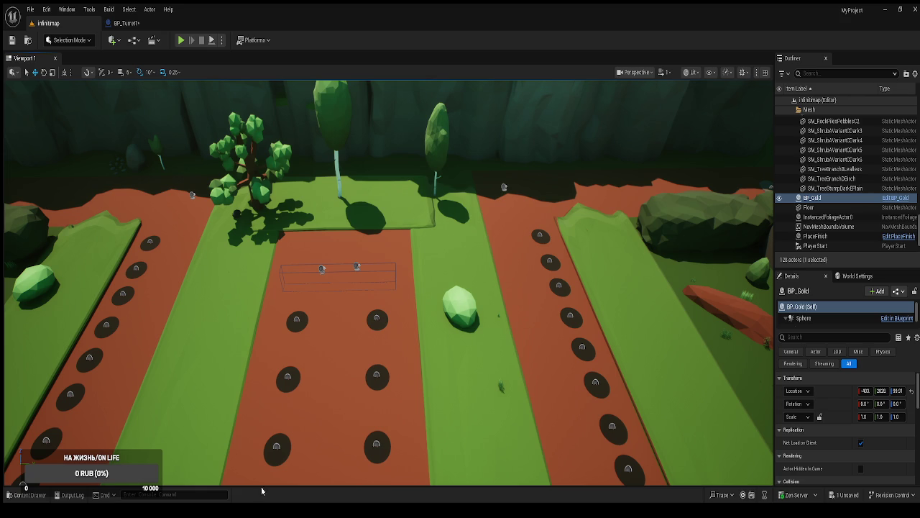
left_click_drag(368, 419, 299, 409)
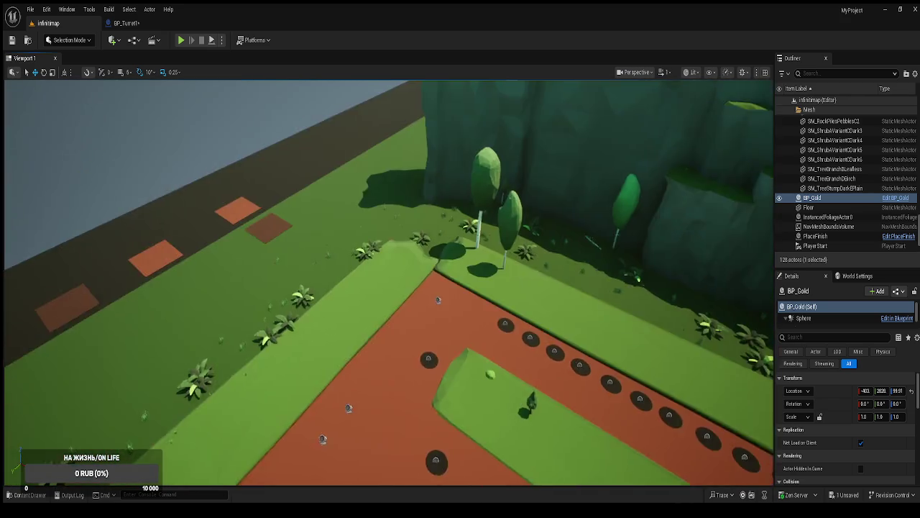
left_click(126, 23)
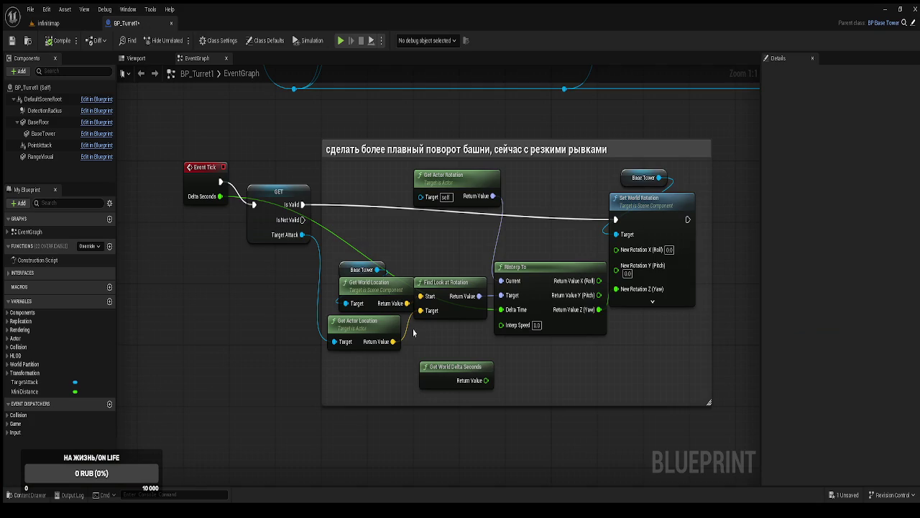
Rearrange the GET TargetAttack, Get World Location, Get World Delta Seconds and Get Actor Rotation nodes.
left_click(242, 174)
left_click_drag(241, 175, 239, 160)
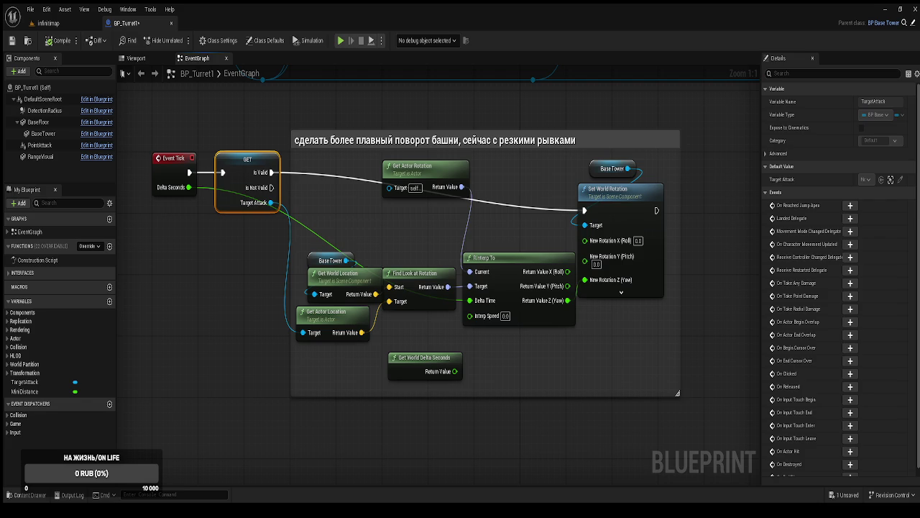
mouse_move(307, 232)
left_mouse_down()
mouse_move(331, 267)
mouse_move(322, 259)
left_mouse_up()
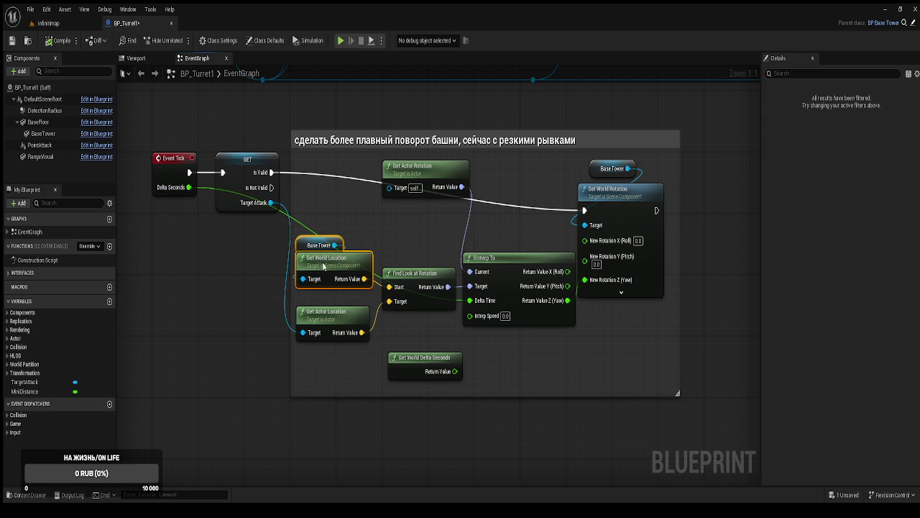
left_click_drag(451, 353, 410, 421)
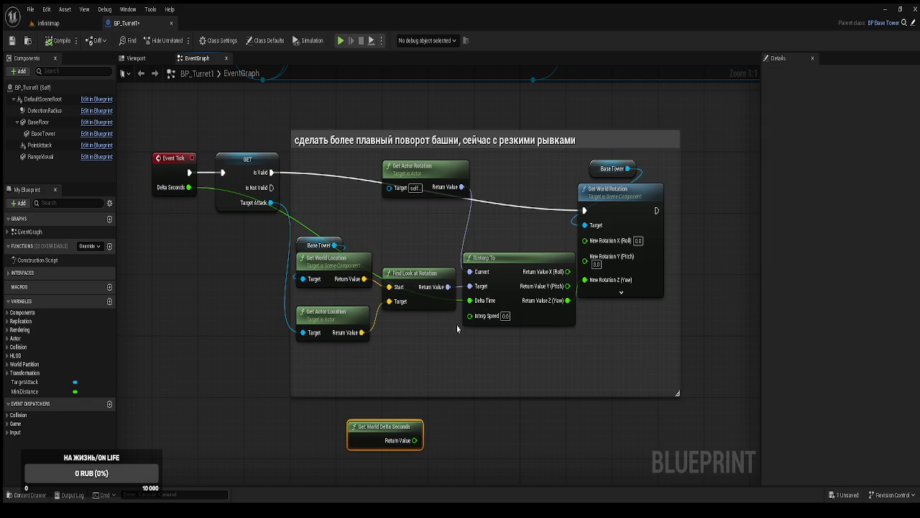
mouse_move(445, 175)
left_mouse_down()
mouse_move(422, 220)
mouse_move(428, 213)
left_mouse_up()
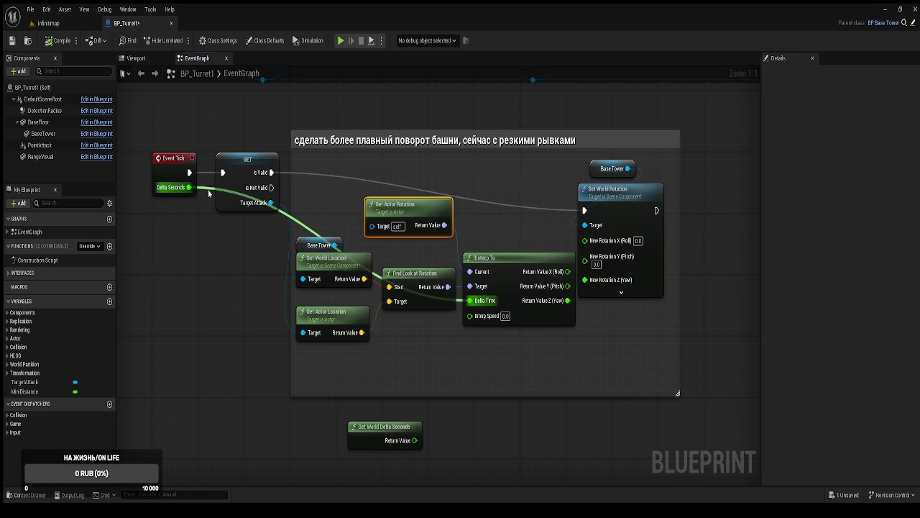
Route the Delta Seconds wire under the nodes through two reroute points, then compile and save.
double_click(206, 189)
left_click_drag(207, 189, 217, 364)
double_click(384, 316)
left_click_drag(384, 316, 433, 373)
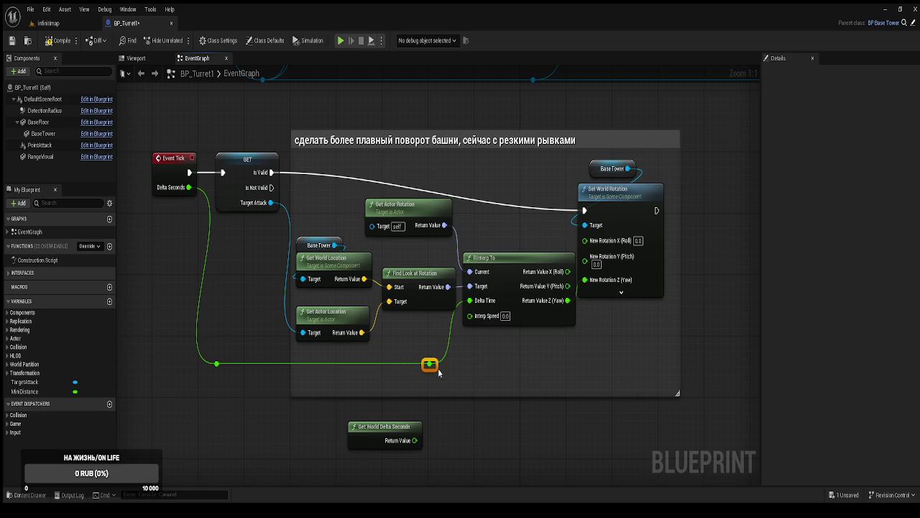
left_click(57, 42)
left_click(200, 109)
mouse_move(568, 281)
left_mouse_down()
mouse_move(612, 397)
mouse_move(592, 496)
mouse_move(413, 370)
left_mouse_up()
Connect the Branch output to Set World Rotation and paste the rotation comment group below.
scroll(568, 280, "down", 2)
scroll(573, 278, "down", 2)
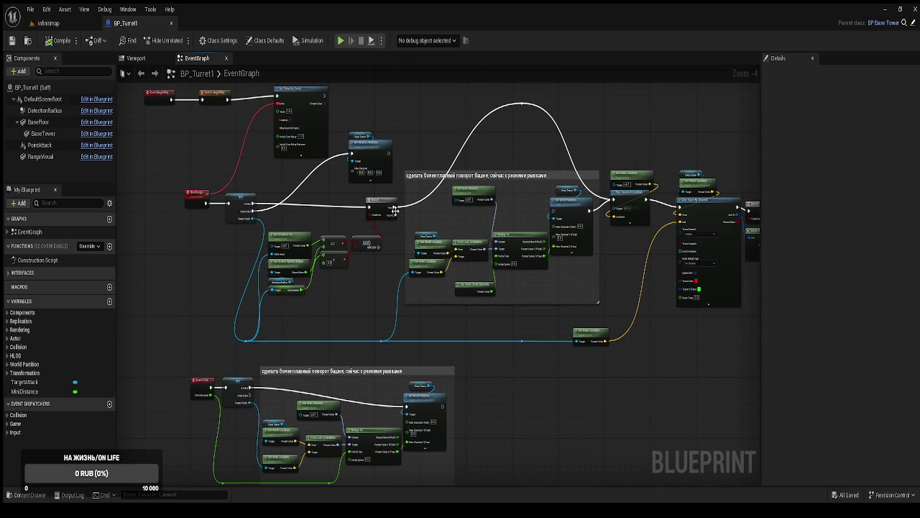
left_click_drag(394, 210, 554, 213)
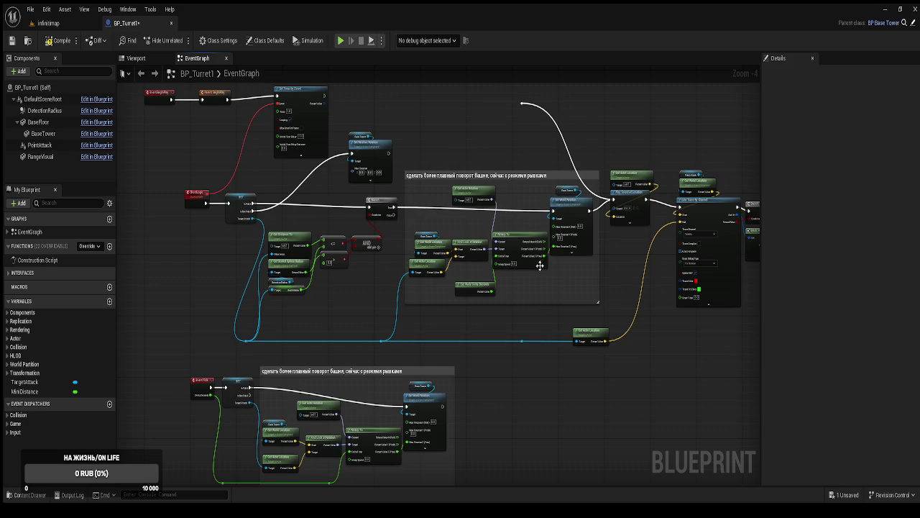
scroll(435, 280, "up", 2)
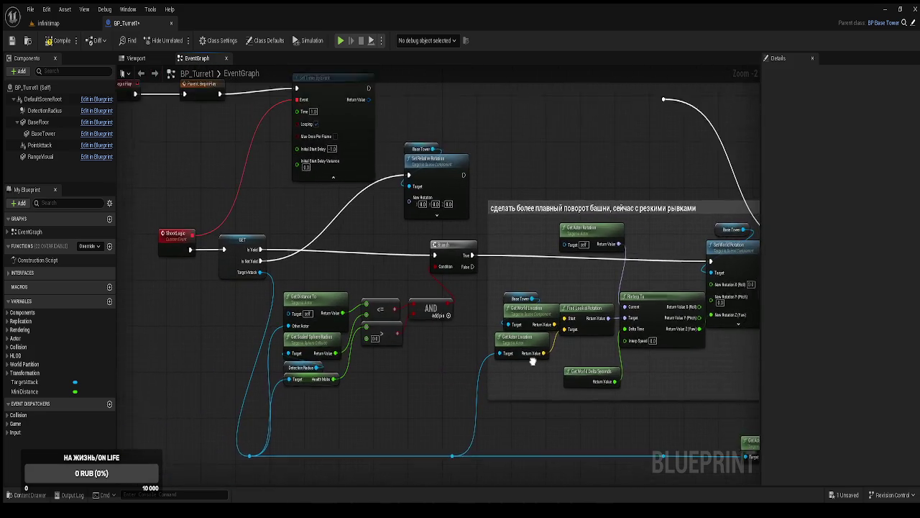
scroll(495, 314, "down", 1)
scroll(495, 314, "down", 1)
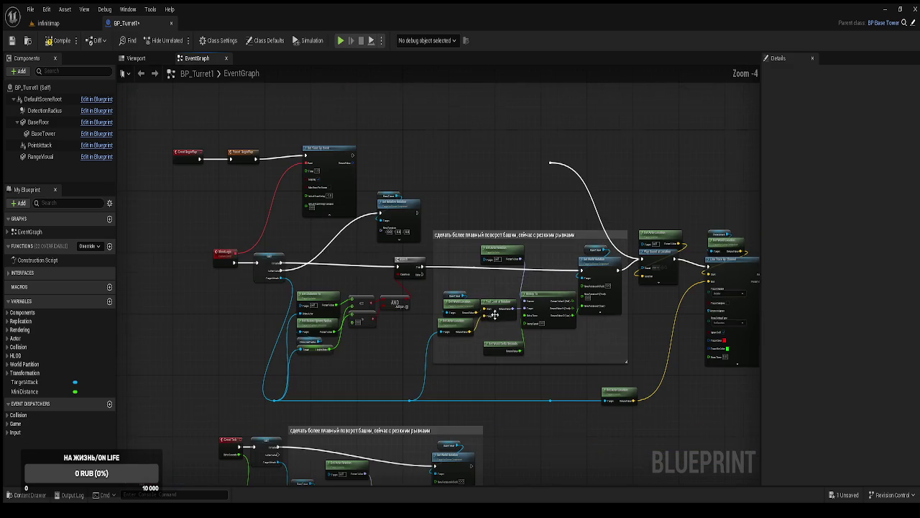
key("ctrl+v")
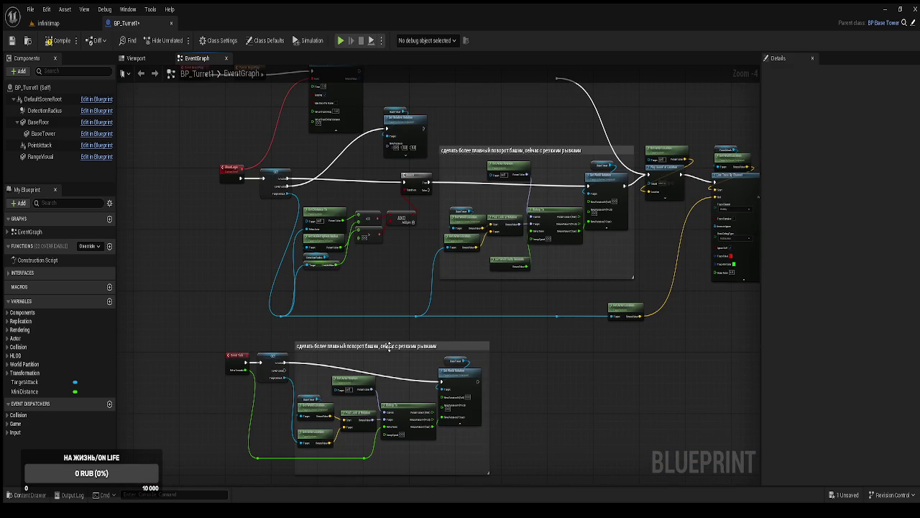
Give the upper comment the title 'вариант 1' and the lower one 'вариант'.
double_click(478, 151)
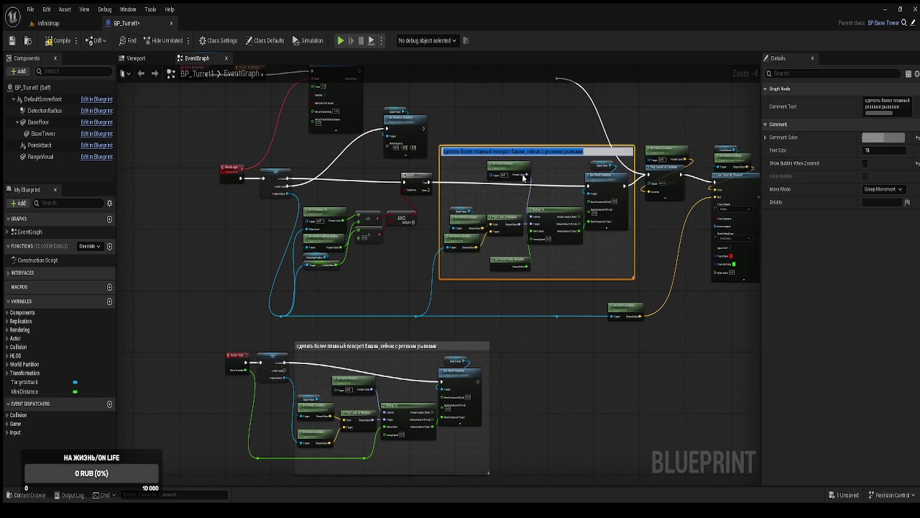
type("вариан")
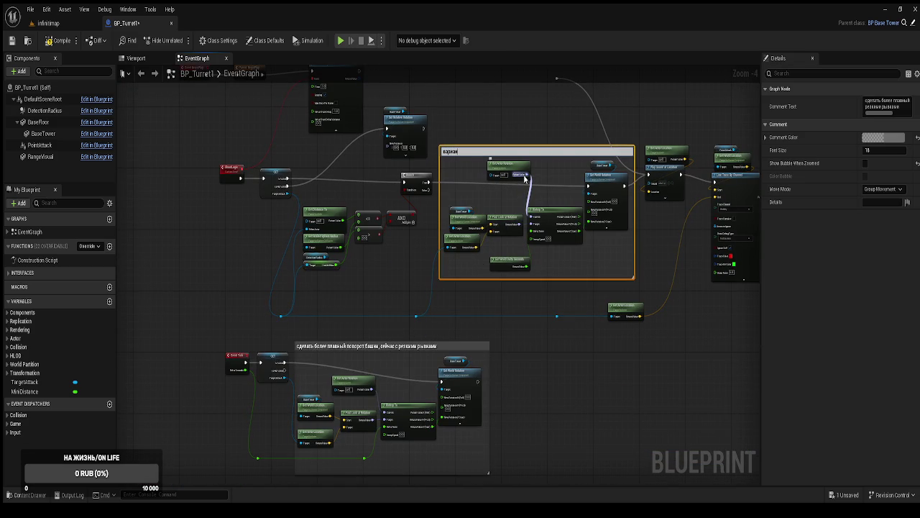
type("т 1")
key("Return")
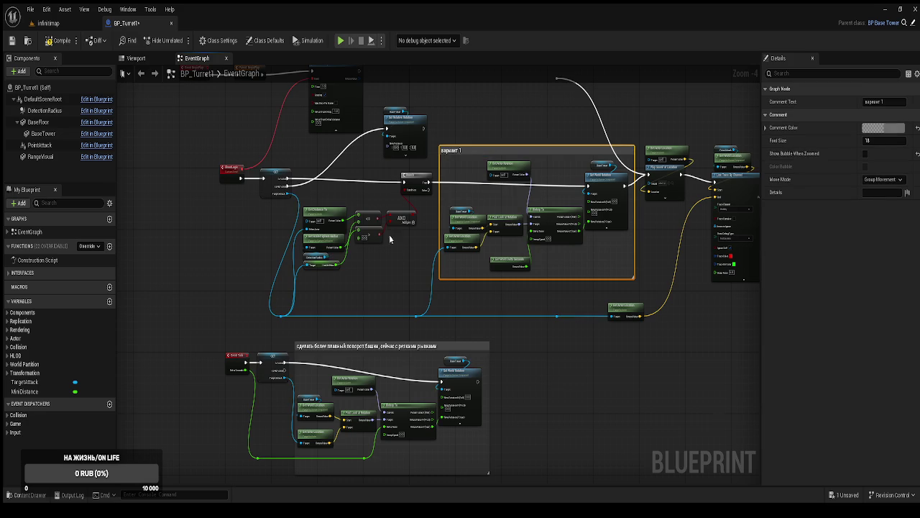
double_click(363, 345)
type("ва")
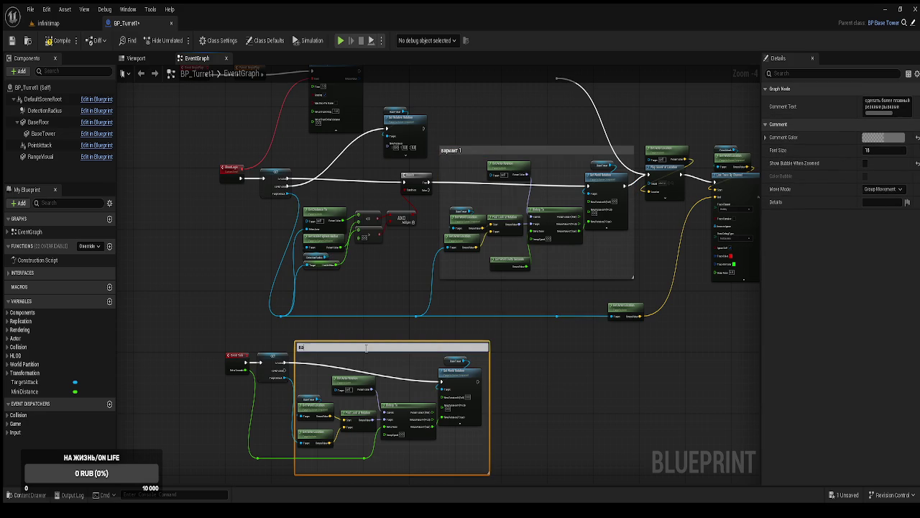
type("риант 2")
key("Return")
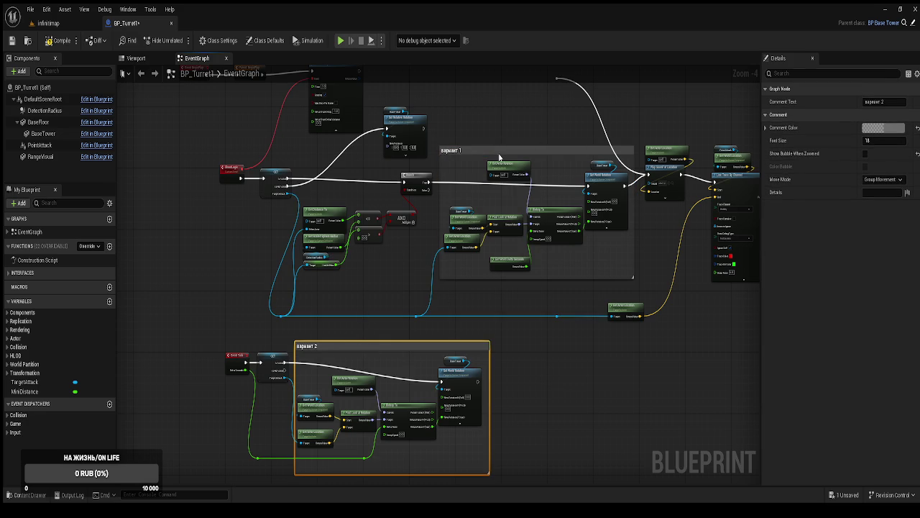
Extend the upper comment title to 'вариант 1 поворот башни'.
double_click(476, 151)
key("Return")
type("лан")
key("BackSpace")
key("BackSpace")
key("BackSpace")
type("оворот")
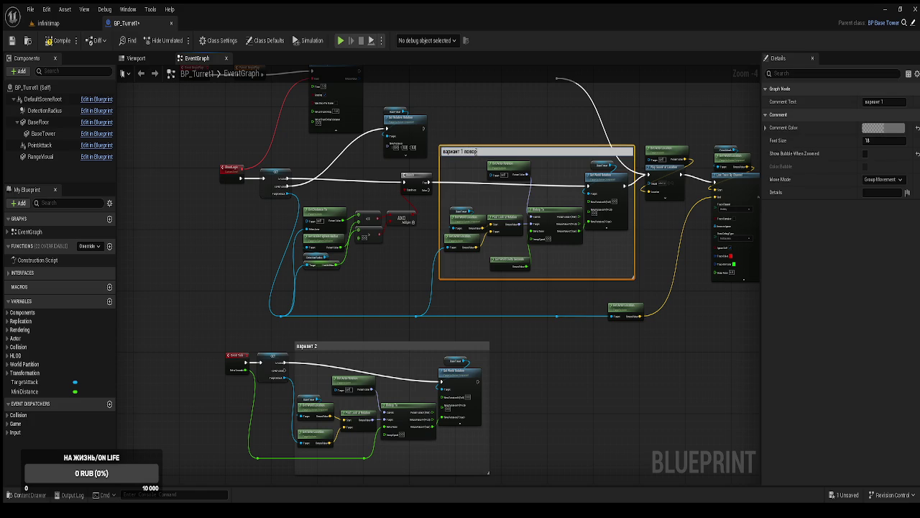
key("BackSpace")
key("BackSpace")
type("башни")
key("Return")
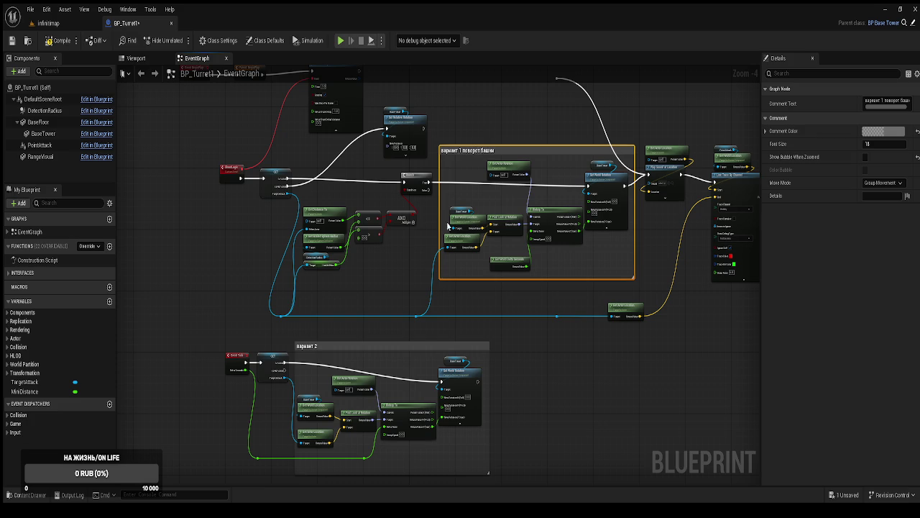
Retitle the lower comment 'вариант 2 поворот башни' and shift its group right.
double_click(346, 347)
key("End")
type("поворот башни")
key("Return")
left_click_drag(364, 351, 508, 338)
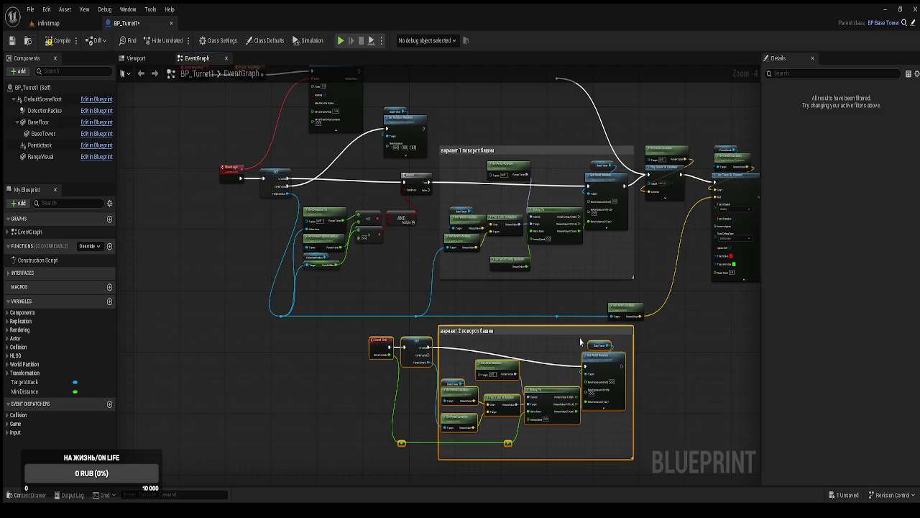
left_click(519, 125)
left_click_drag(577, 147, 574, 152)
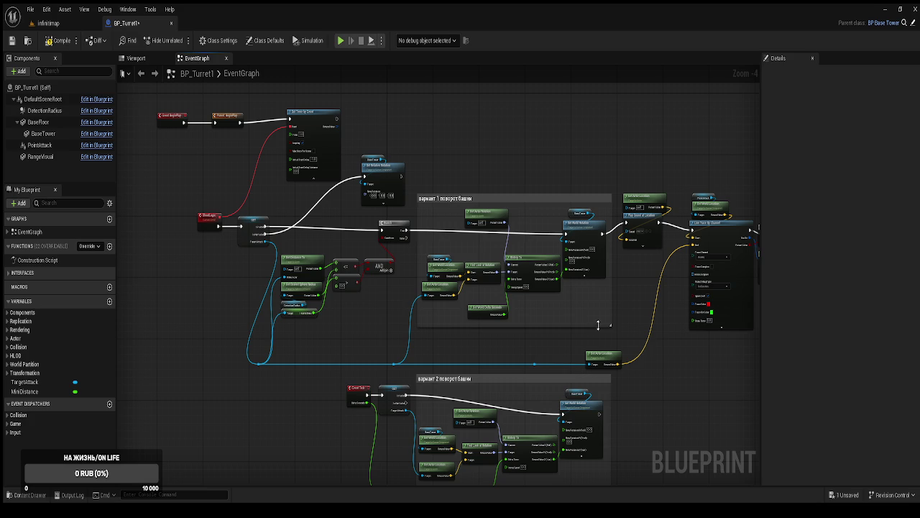
Delete Event Tick and label the variant 2 setup with a 'запасной вариант' comment.
scroll(365, 232, "up", 2)
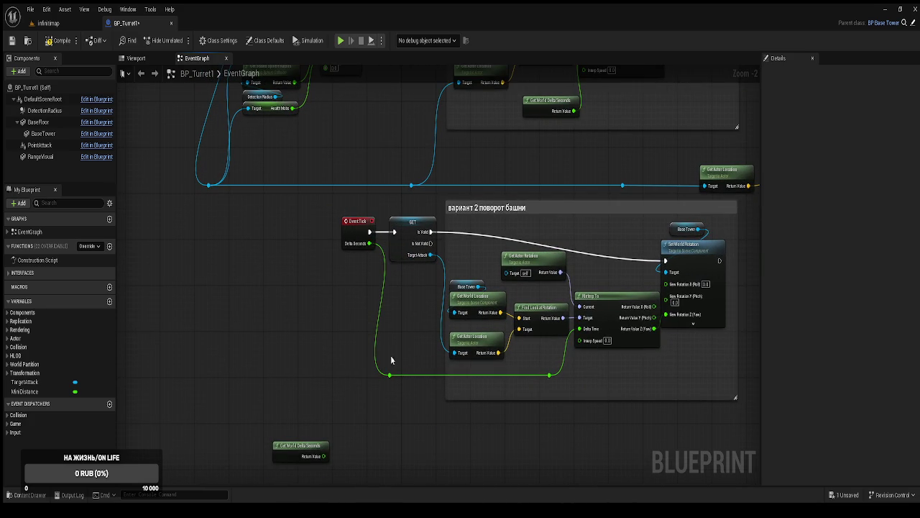
left_click_drag(358, 237, 315, 237)
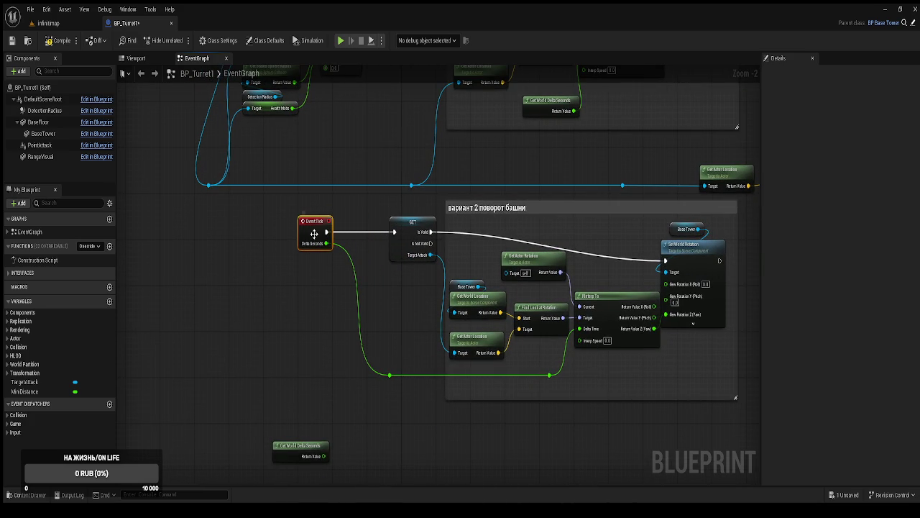
mouse_move(306, 451)
left_mouse_down()
mouse_move(579, 393)
mouse_move(594, 382)
mouse_move(610, 386)
left_mouse_up()
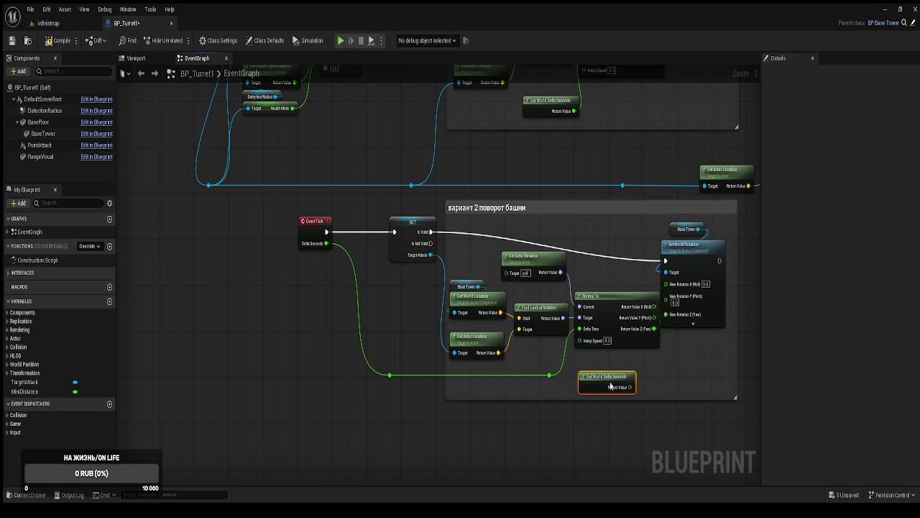
left_click(315, 236)
key("Delete")
left_click_drag(394, 231, 340, 233)
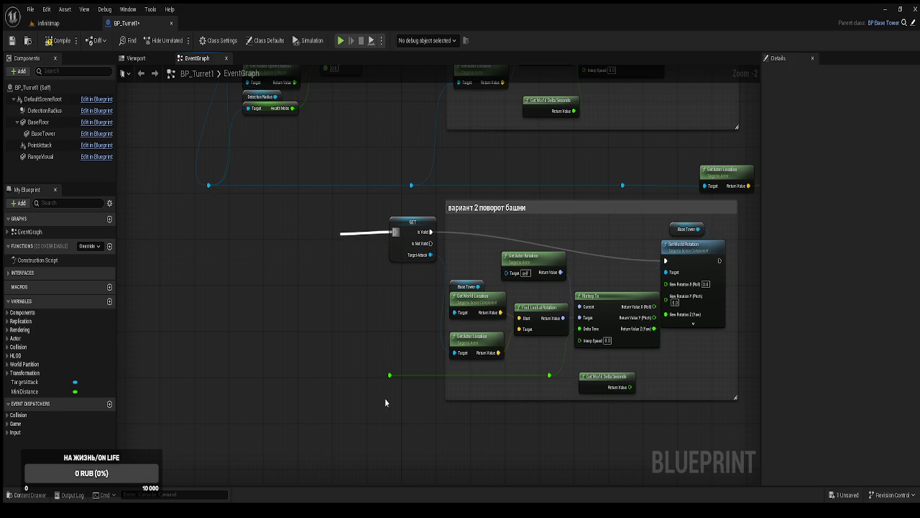
left_click(342, 237)
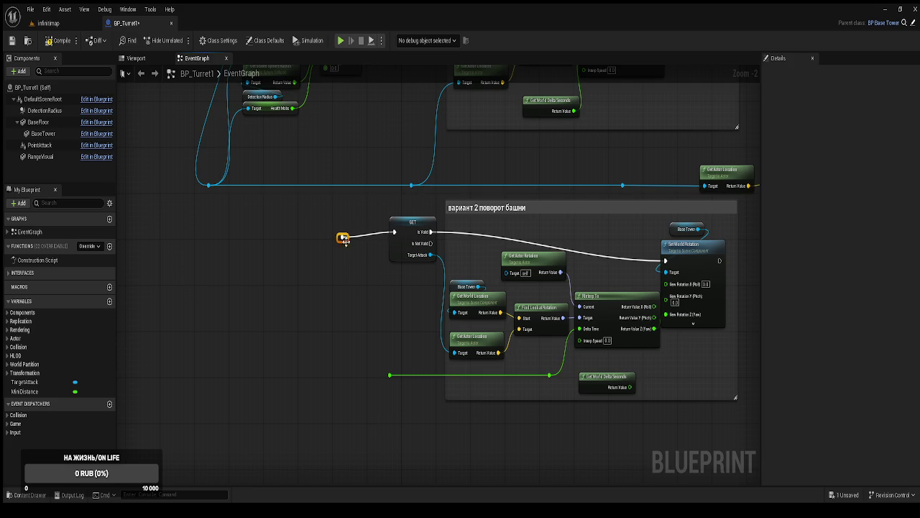
type("cапасной")
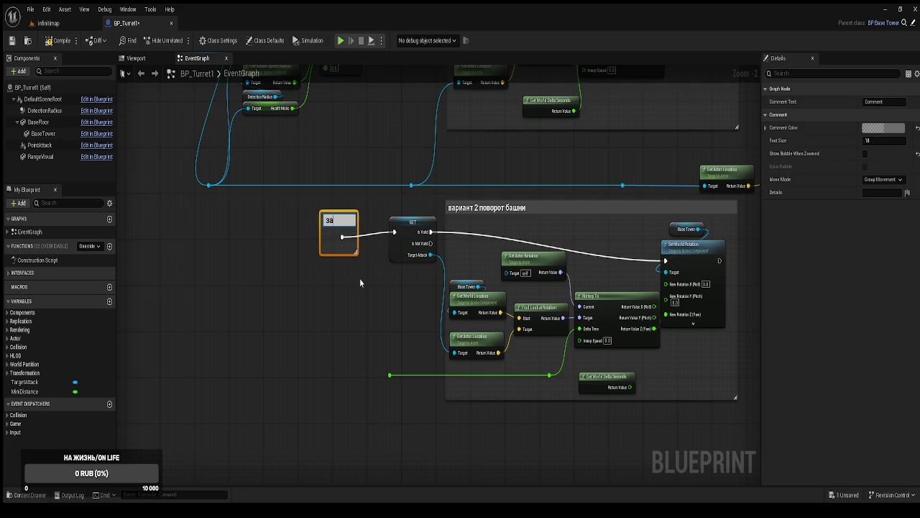
type(" ариант")
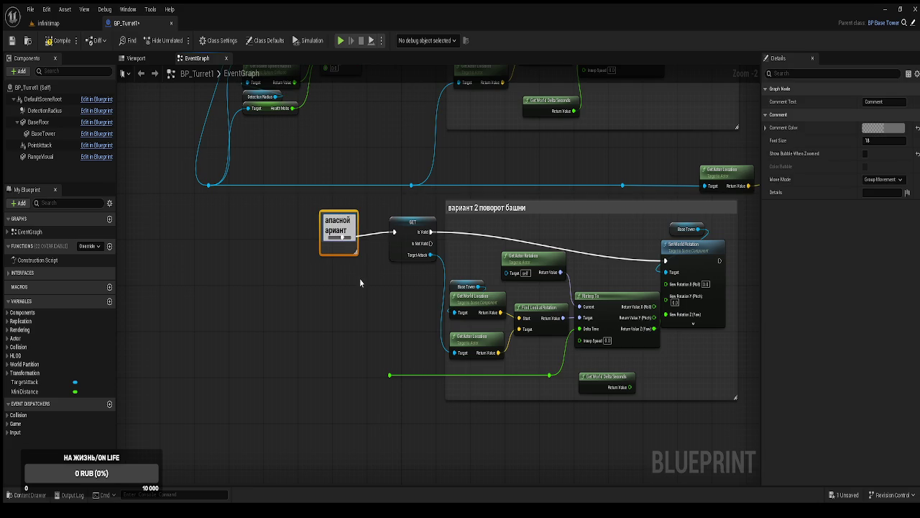
key("Return")
Add an Is Valid Timer Handle node on the timer output and a Branch after Set Relative Rotation.
mouse_move(360, 278)
left_mouse_down()
mouse_move(391, 370)
mouse_move(460, 435)
mouse_move(383, 256)
mouse_move(336, 245)
left_mouse_up()
left_click(435, 189)
mouse_move(434, 190)
left_mouse_down()
mouse_move(403, 215)
mouse_move(304, 172)
mouse_move(416, 185)
mouse_move(446, 208)
mouse_move(438, 275)
left_mouse_up()
left_click(467, 243)
left_click(360, 259)
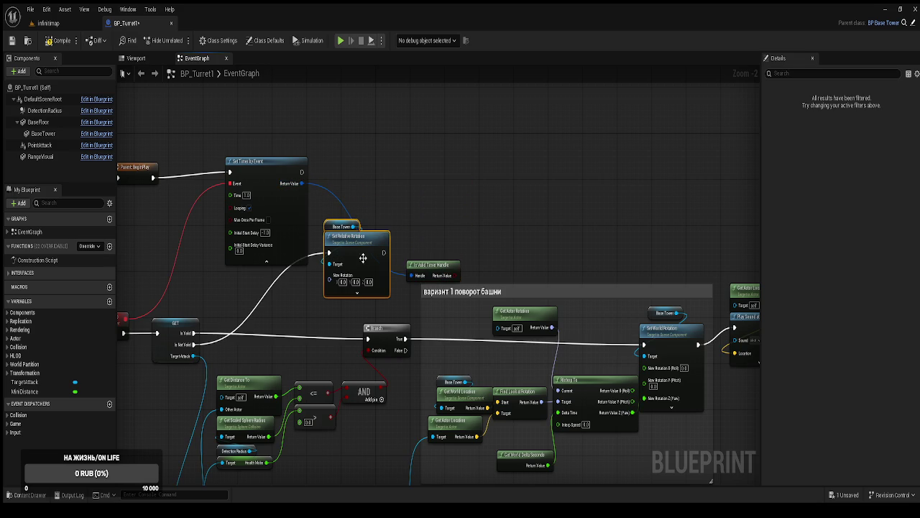
mouse_move(384, 252)
left_mouse_down()
mouse_move(494, 215)
mouse_move(530, 274)
left_mouse_up()
left_click(537, 302)
Wire Is Valid Timer Handle into the Branch Condition and the timer's Return Value into its Handle.
left_click_drag(458, 276, 507, 235)
left_click_drag(541, 218, 525, 237)
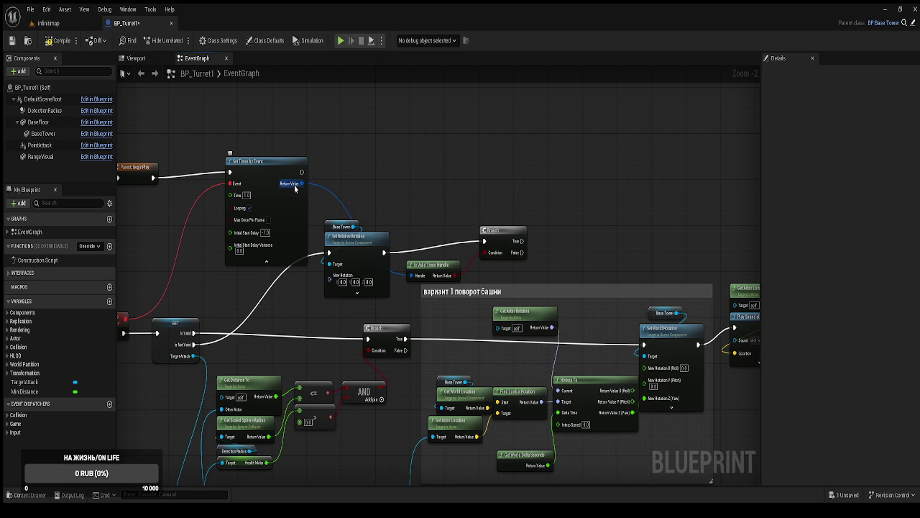
left_click_drag(302, 183, 455, 182)
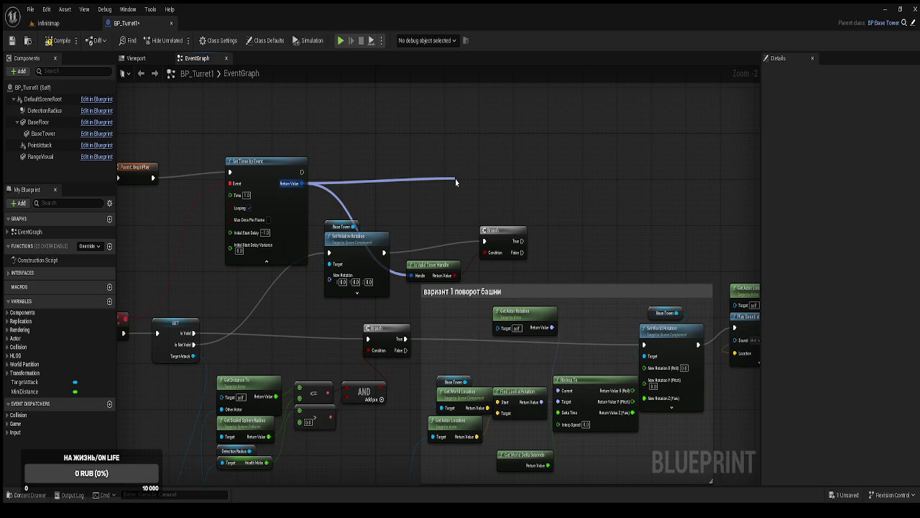
left_click_drag(455, 182, 499, 289)
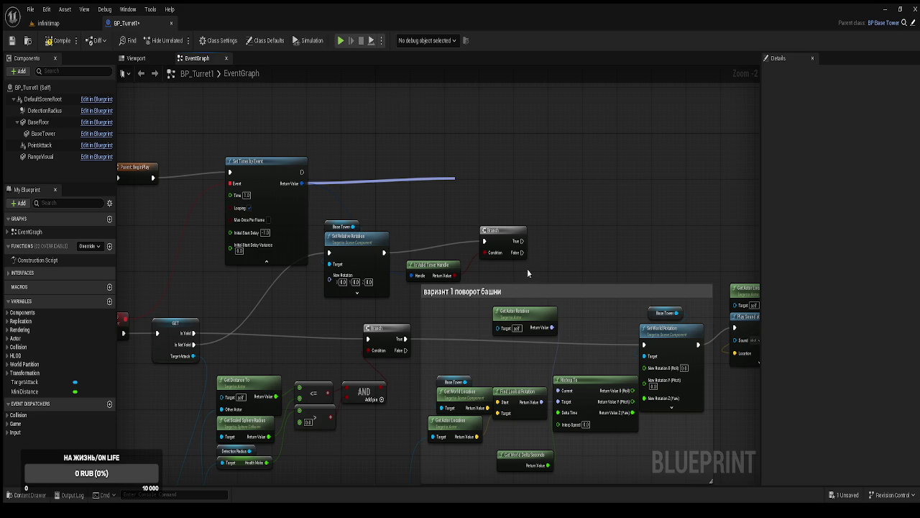
left_click(432, 230)
Pan the graph to review the BeginPlay chain and the вариант 2 поворот башни section.
left_click_drag(433, 228, 501, 202)
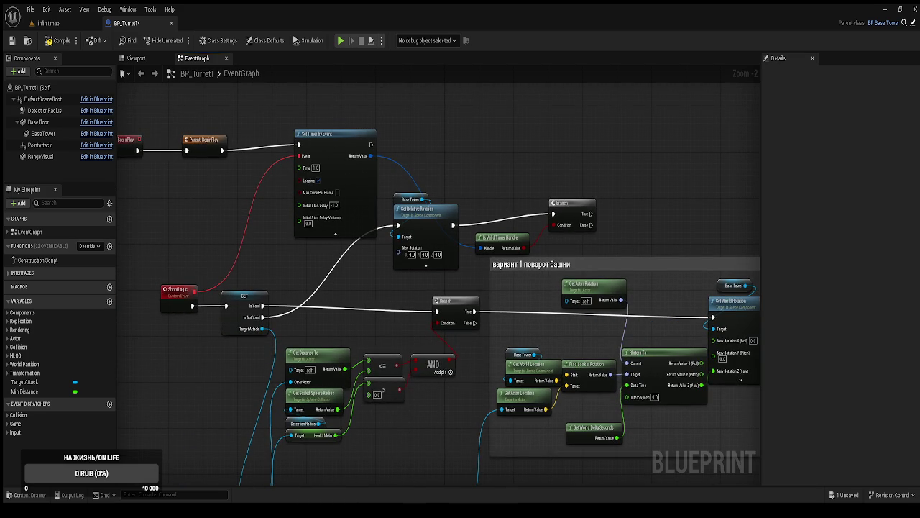
left_click_drag(502, 201, 505, 207)
left_click_drag(351, 180, 417, 197)
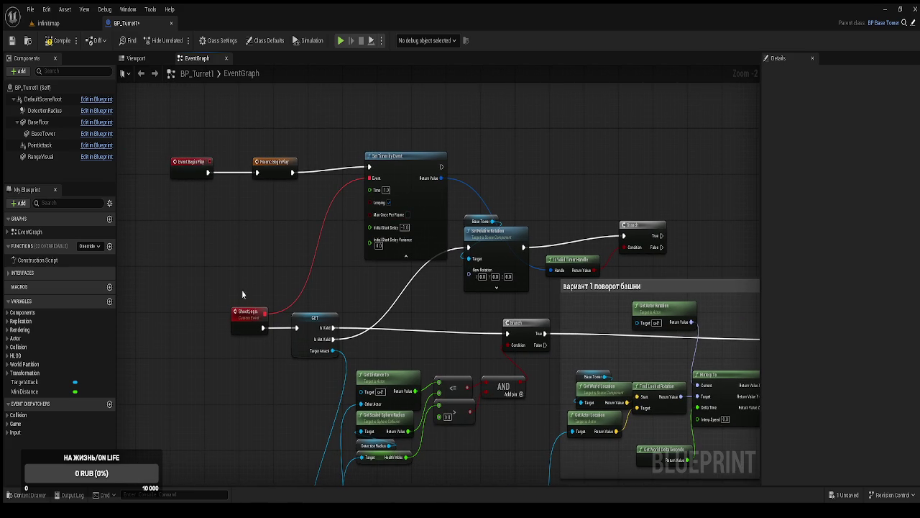
left_click_drag(473, 299, 424, 309)
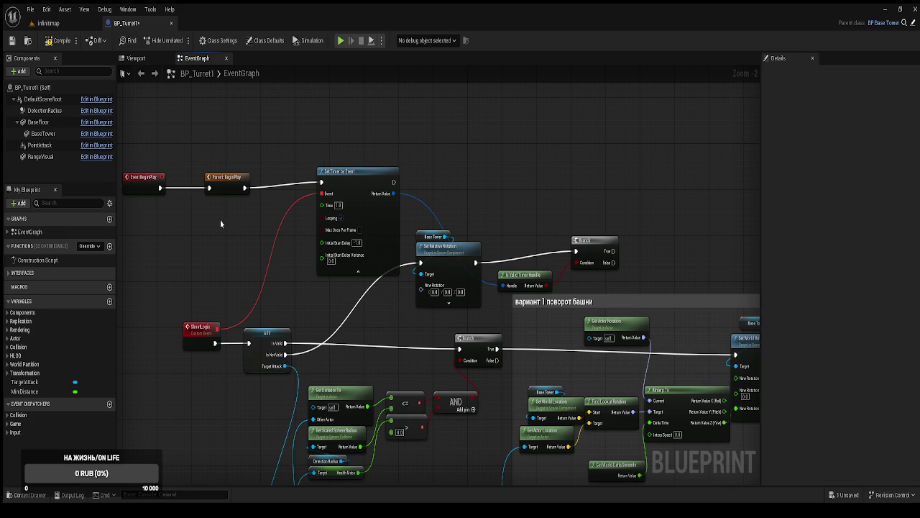
left_click_drag(351, 222, 375, 217)
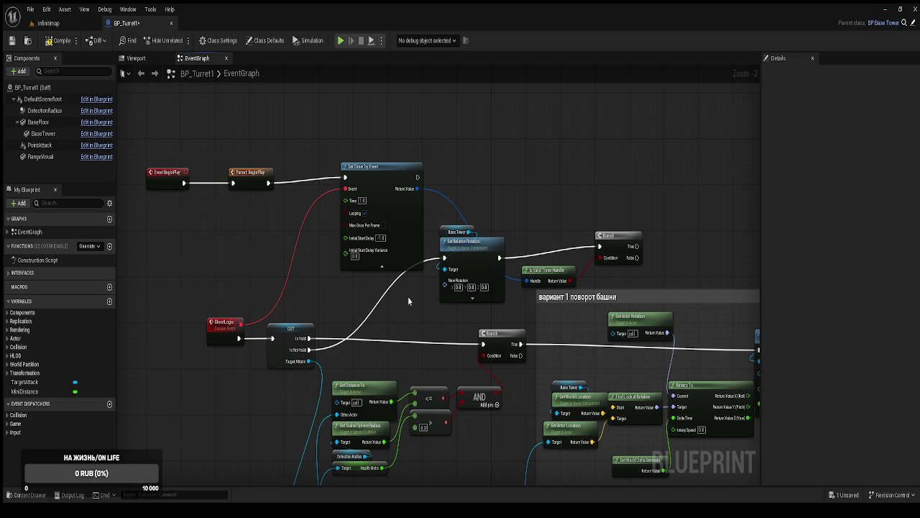
left_click_drag(411, 302, 415, 276)
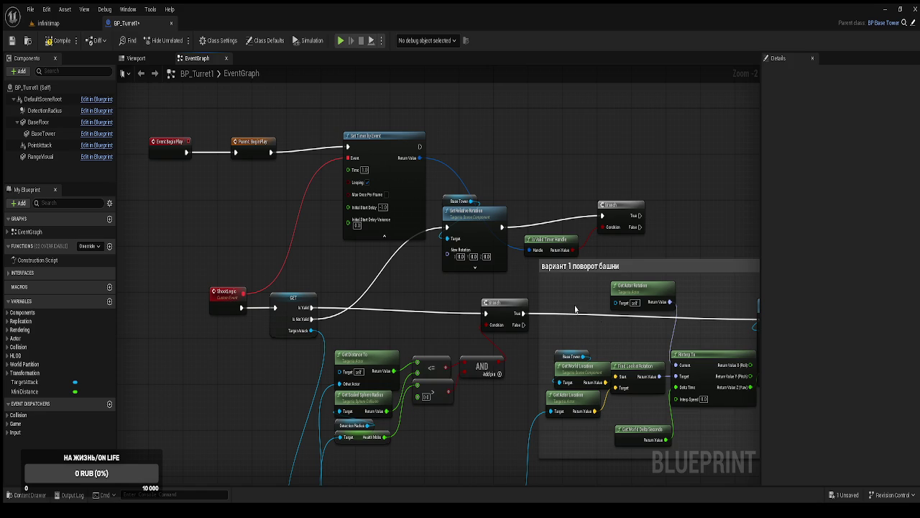
mouse_move(643, 200)
left_mouse_down()
mouse_move(544, 78)
mouse_move(547, 381)
mouse_move(555, 288)
left_mouse_up()
scroll(555, 288, "down", 1)
scroll(568, 395, "down", 1)
left_click_drag(637, 455, 333, 294)
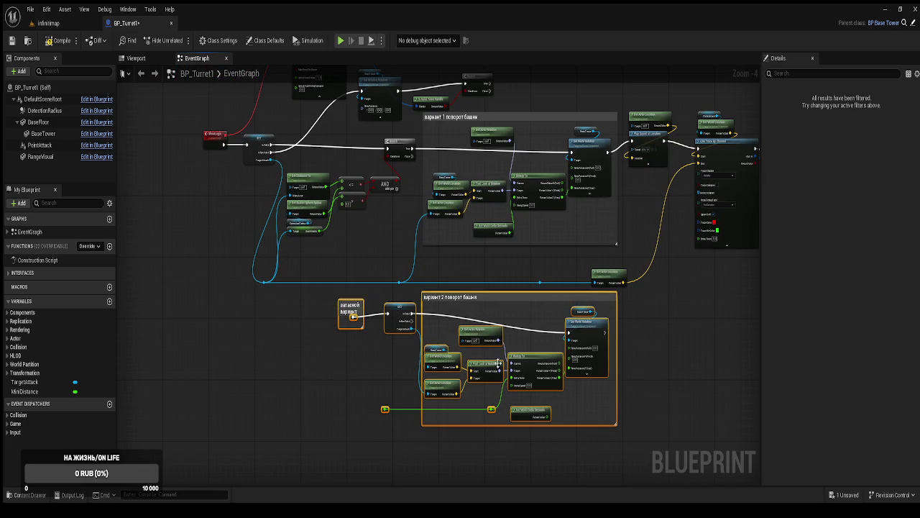
key("Delete")
mouse_move(509, 365)
left_mouse_down()
mouse_move(524, 417)
mouse_move(501, 312)
mouse_move(389, 276)
left_mouse_up()
scroll(450, 255, "up", 1)
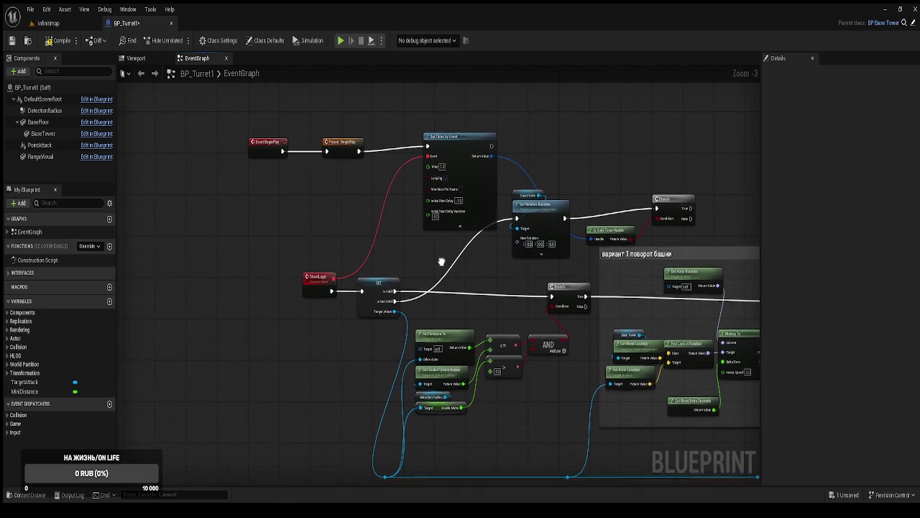
scroll(374, 269, "up", 1)
scroll(375, 268, "up", 1)
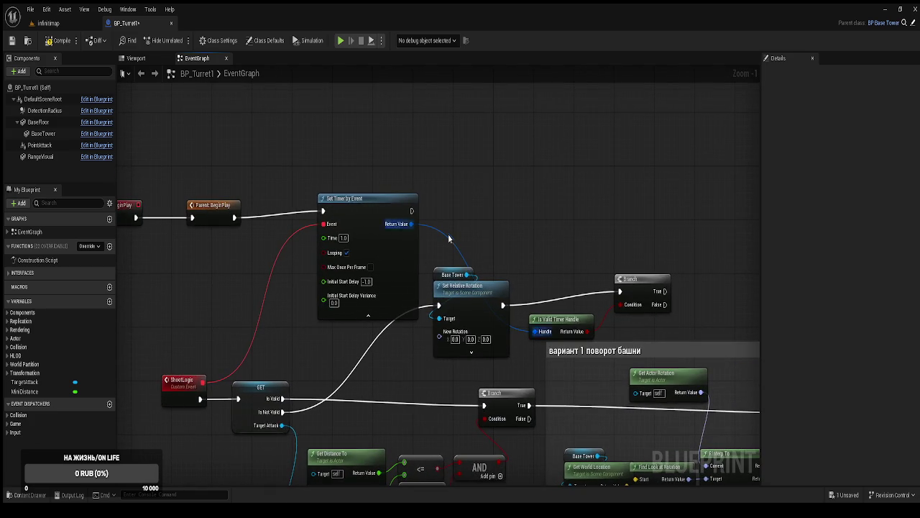
left_click_drag(452, 200, 460, 180)
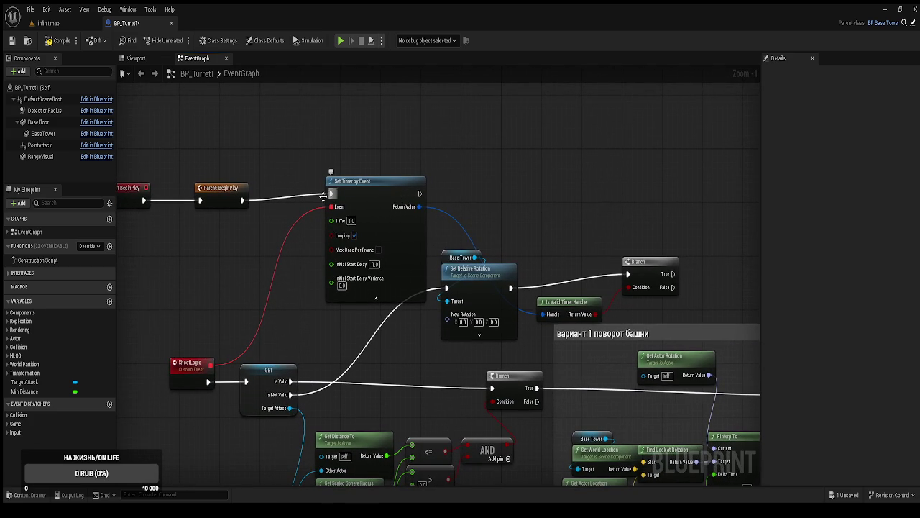
left_click_drag(333, 200, 464, 211)
mouse_move(211, 167)
left_mouse_down()
mouse_move(333, 208)
mouse_move(233, 204)
mouse_move(373, 198)
left_mouse_up()
scroll(464, 226, "down", 1)
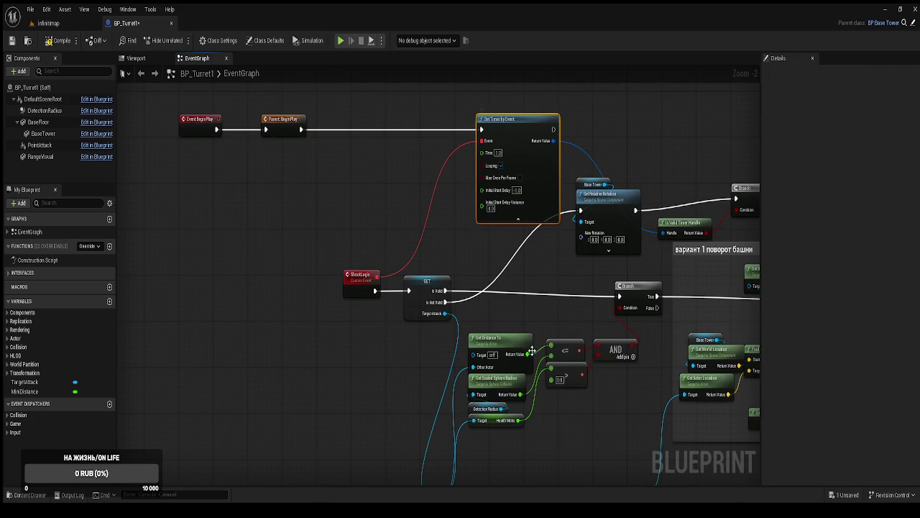
left_click_drag(534, 366, 440, 291)
scroll(432, 310, "down", 3)
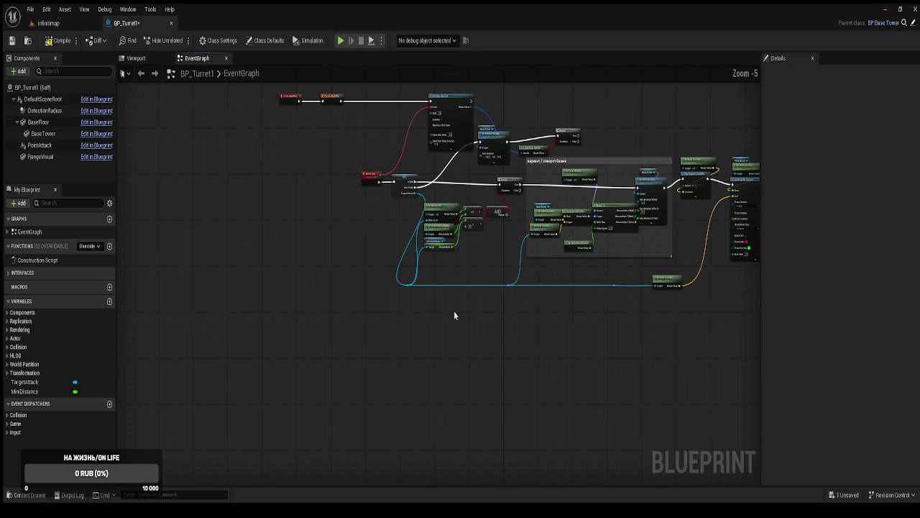
Duplicate the Set Timer by Event node into the empty space below.
left_click(469, 144)
key("ctrl+x")
key("ctrl+v")
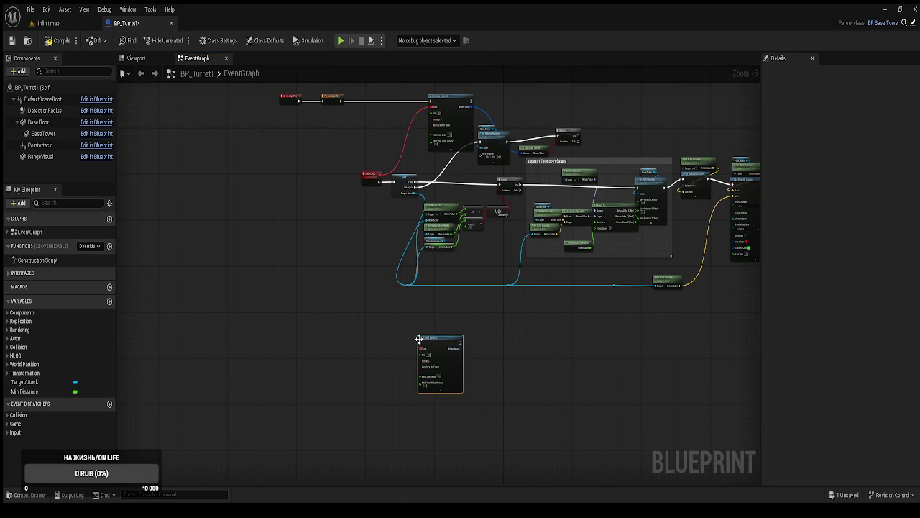
left_click_drag(437, 343, 437, 320)
Delete the Is Valid Timer Handle and Branch nodes, then compile the blueprint.
scroll(442, 320, "up", 2)
left_click_drag(503, 94, 437, 177)
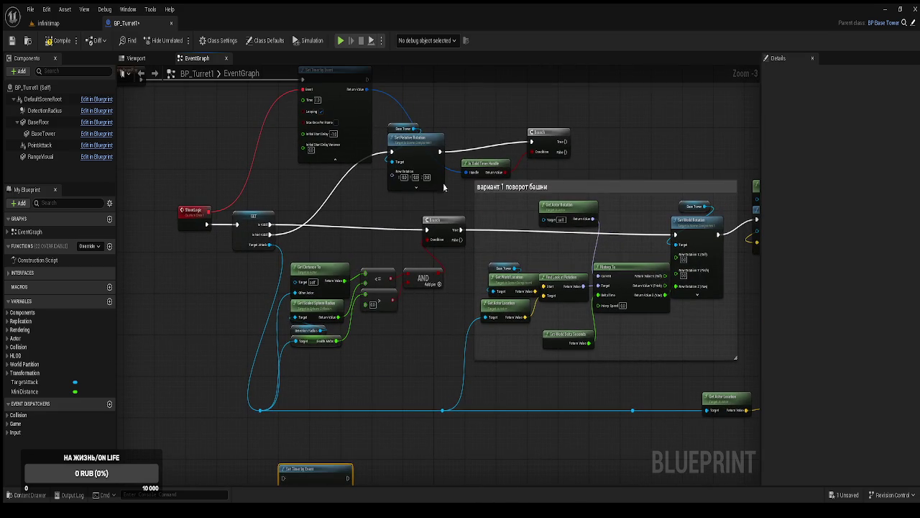
left_click_drag(484, 126, 573, 180)
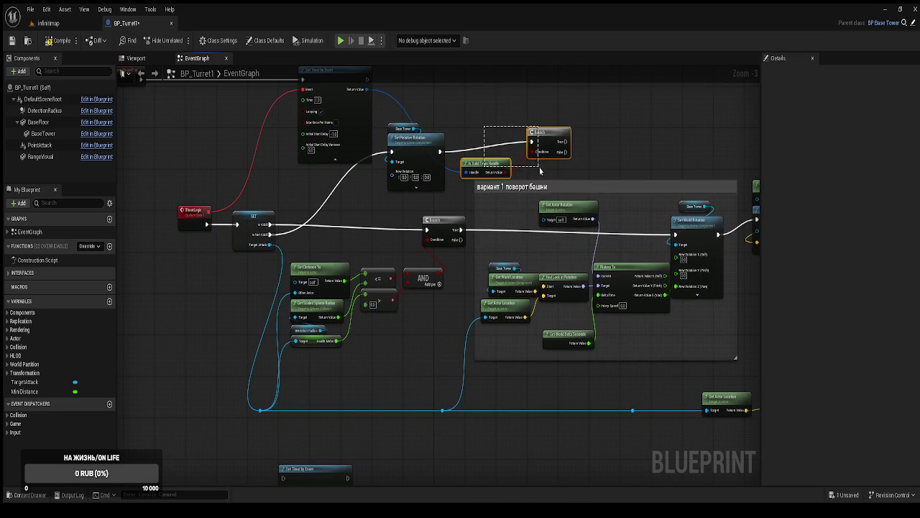
key("Delete")
left_click(64, 42)
mouse_move(695, 348)
left_mouse_down()
mouse_move(627, 294)
mouse_move(506, 260)
mouse_move(503, 268)
mouse_move(585, 305)
mouse_move(352, 133)
left_mouse_up()
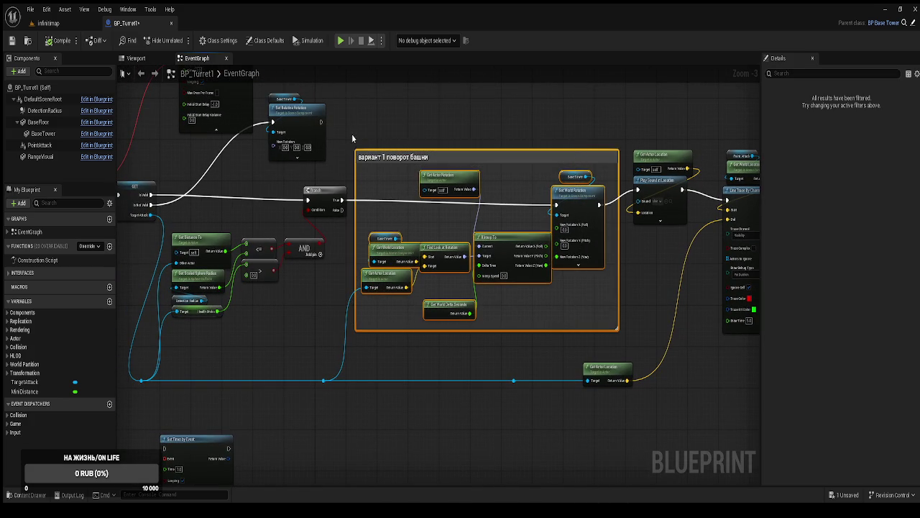
Break the Branch True wire to Set World Rotation and shift the rotation comment down-left.
mouse_move(434, 315)
left_mouse_down()
mouse_move(466, 235)
mouse_move(477, 256)
left_mouse_up()
left_click(359, 172, "alt")
mouse_move(556, 354)
left_mouse_down()
mouse_move(478, 329)
mouse_move(514, 333)
left_mouse_up()
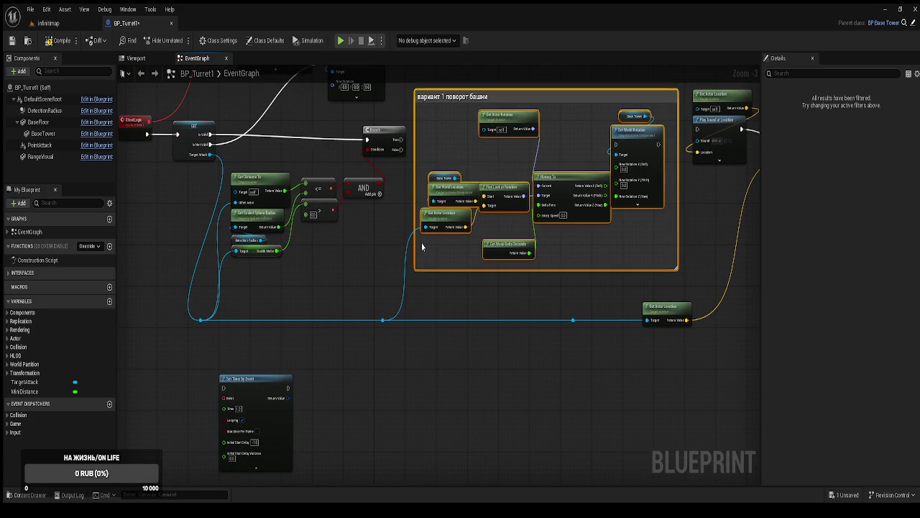
left_click_drag(424, 322, 440, 277)
mouse_move(442, 181)
left_mouse_down()
mouse_move(415, 203)
mouse_move(490, 119)
mouse_move(419, 284)
mouse_move(405, 370)
left_mouse_up()
mouse_move(261, 384)
left_mouse_down()
mouse_move(321, 238)
mouse_move(421, 230)
mouse_move(451, 209)
mouse_move(415, 209)
left_mouse_up()
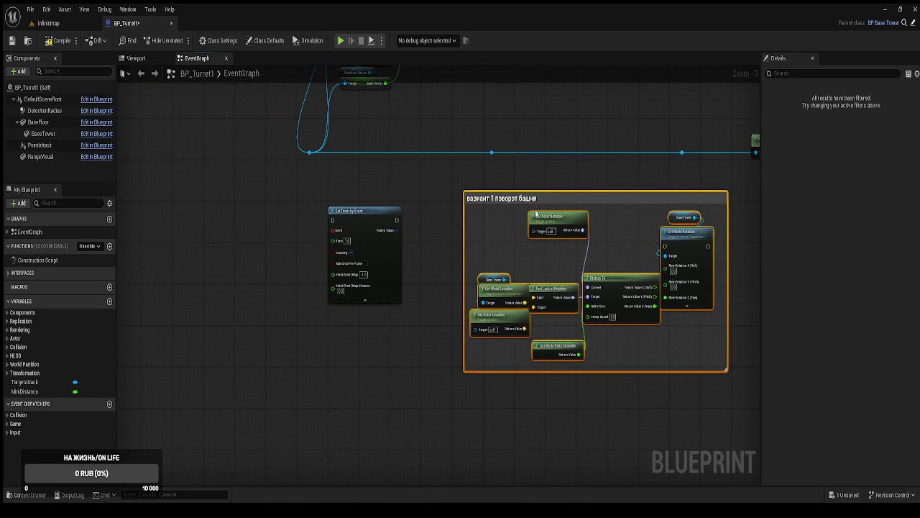
mouse_move(523, 199)
left_mouse_down()
mouse_move(434, 321)
mouse_move(387, 322)
mouse_move(389, 313)
left_mouse_up()
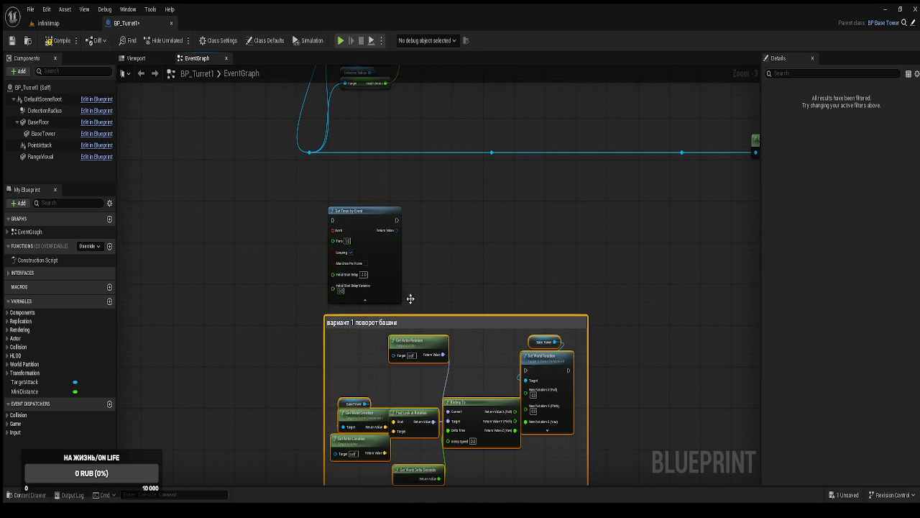
Move the copied Set Timer by Event node together with the rotation comment group.
left_click_drag(300, 191, 403, 324)
left_click_drag(391, 255, 469, 239)
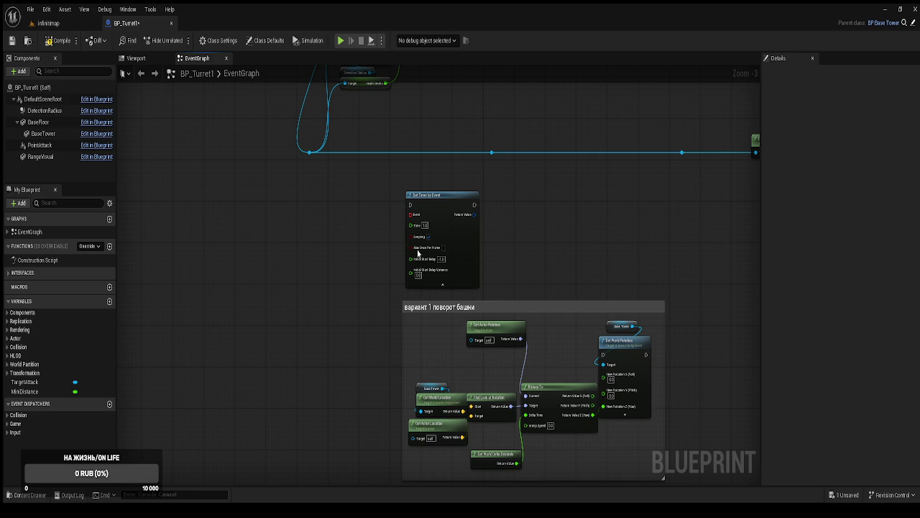
mouse_move(420, 213)
left_mouse_down()
mouse_move(461, 437)
mouse_move(375, 263)
left_mouse_up()
scroll(376, 263, "up", 1)
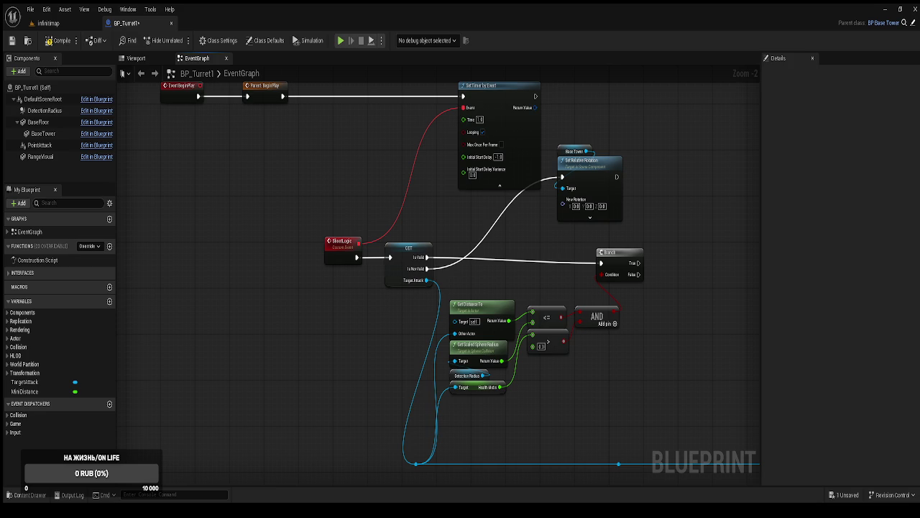
mouse_move(483, 95)
left_mouse_down()
mouse_move(538, 393)
mouse_move(532, 332)
mouse_move(527, 375)
mouse_move(465, 416)
left_mouse_up()
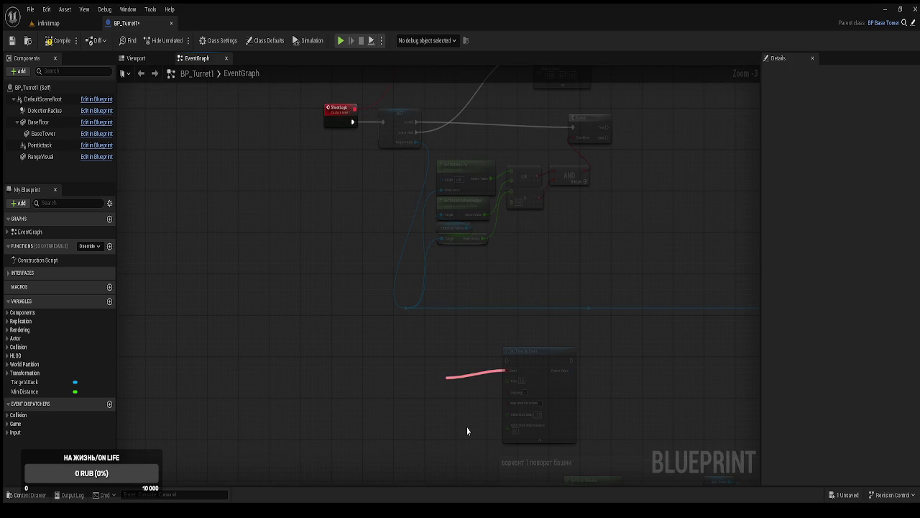
Create a custom event named TurnLogic on the copied timer's Event pin.
left_click(469, 221)
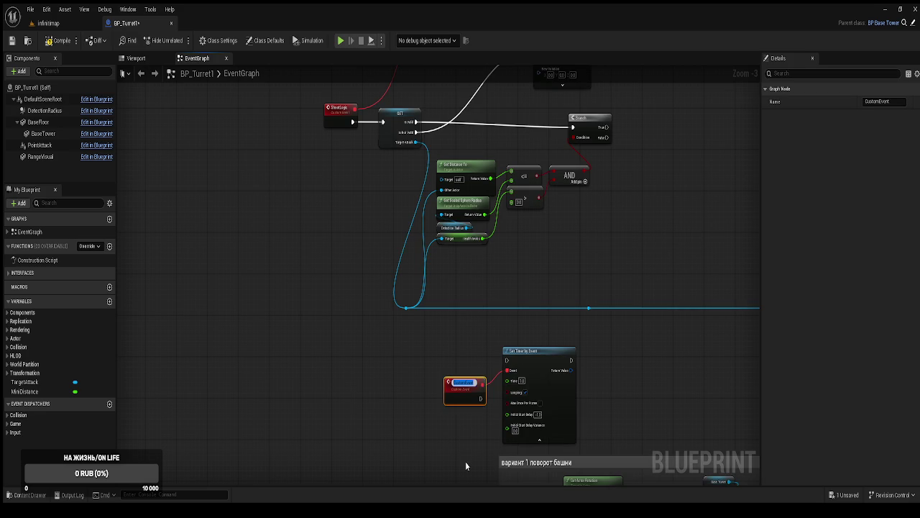
type("Tal")
key("Return")
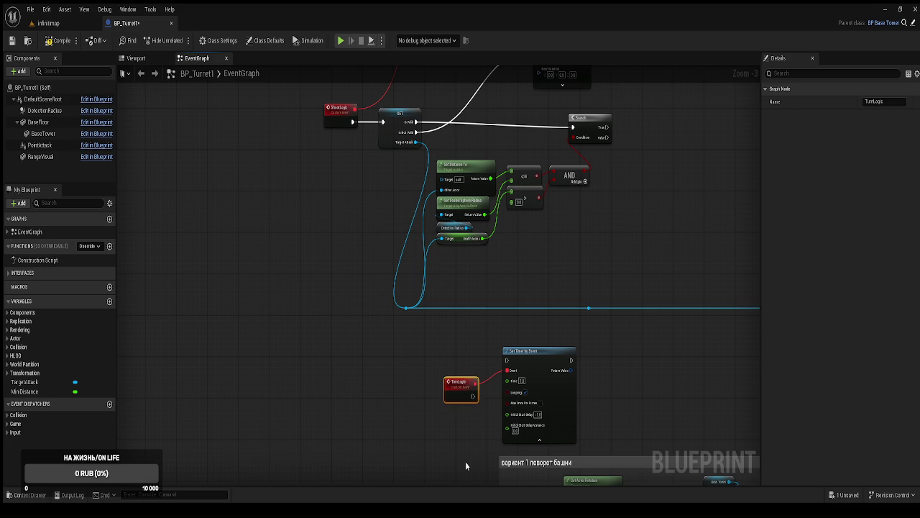
scroll(483, 435, "up", 2)
scroll(480, 407, "down", 2)
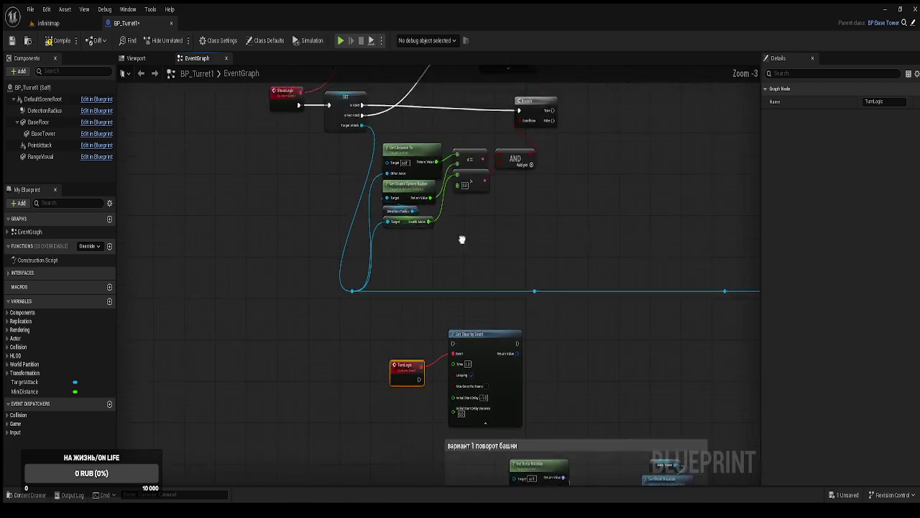
Place the TurnLogic event lower left and its timer beside the first timer.
scroll(481, 408, "down", 2)
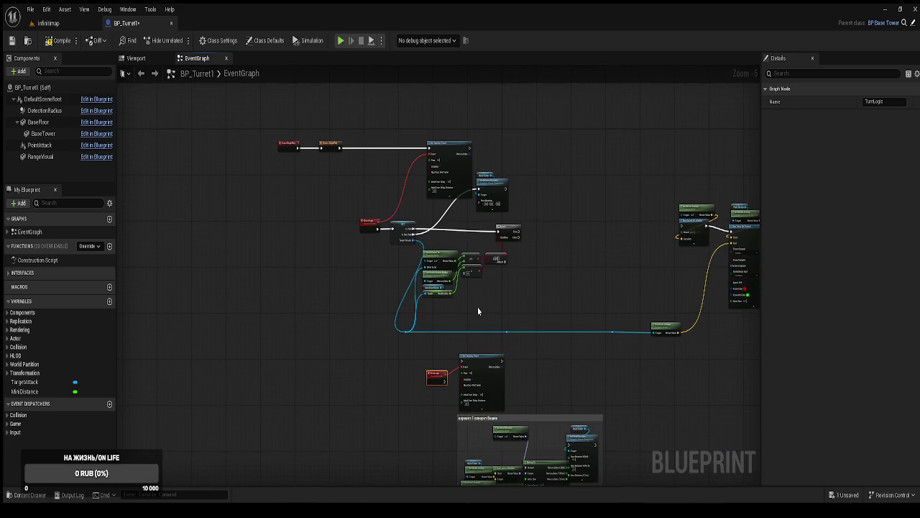
mouse_move(426, 270)
left_mouse_down()
mouse_move(407, 265)
mouse_move(427, 341)
mouse_move(456, 339)
left_mouse_up()
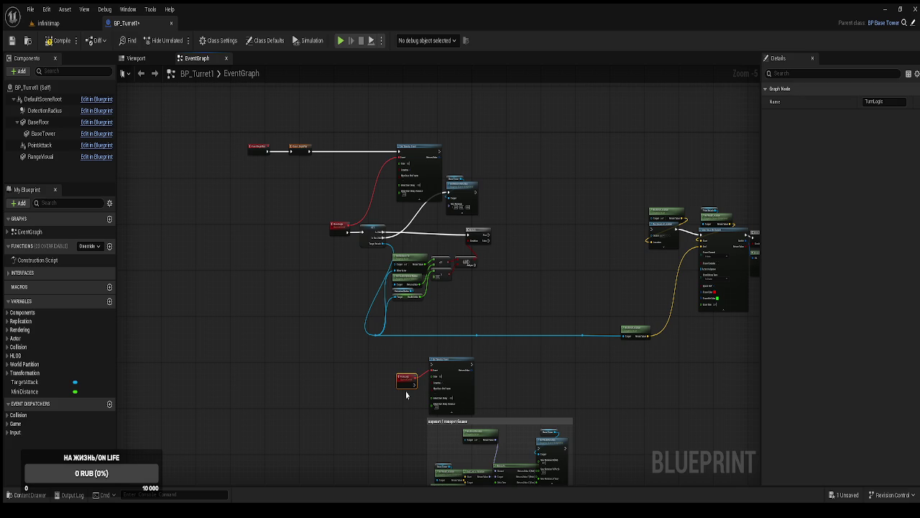
left_click_drag(403, 386, 257, 415)
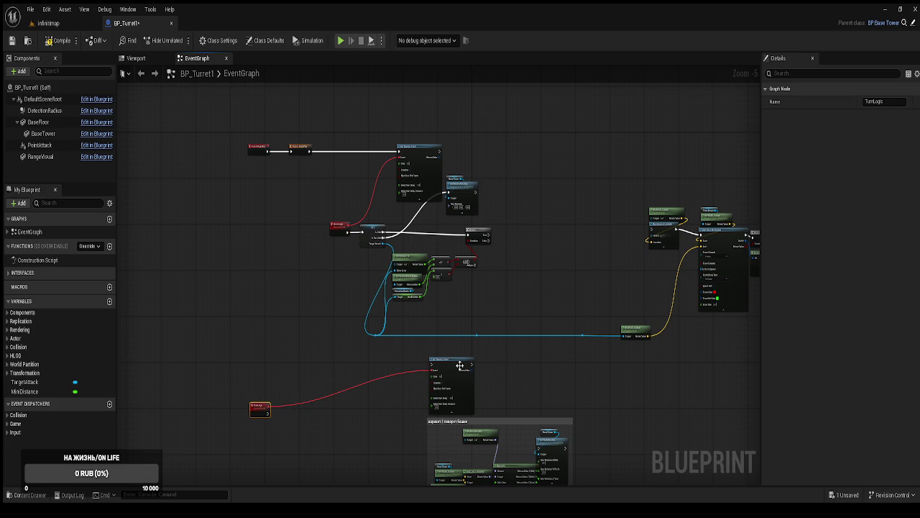
left_click_drag(460, 365, 529, 141)
mouse_move(479, 295)
left_mouse_down()
mouse_move(390, 222)
mouse_move(388, 210)
left_mouse_up()
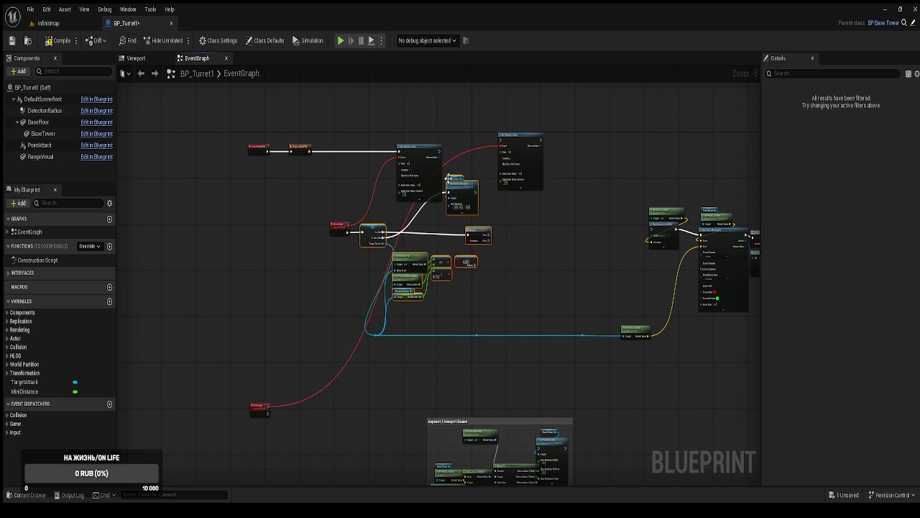
left_click_drag(449, 177, 471, 210)
left_click(453, 210)
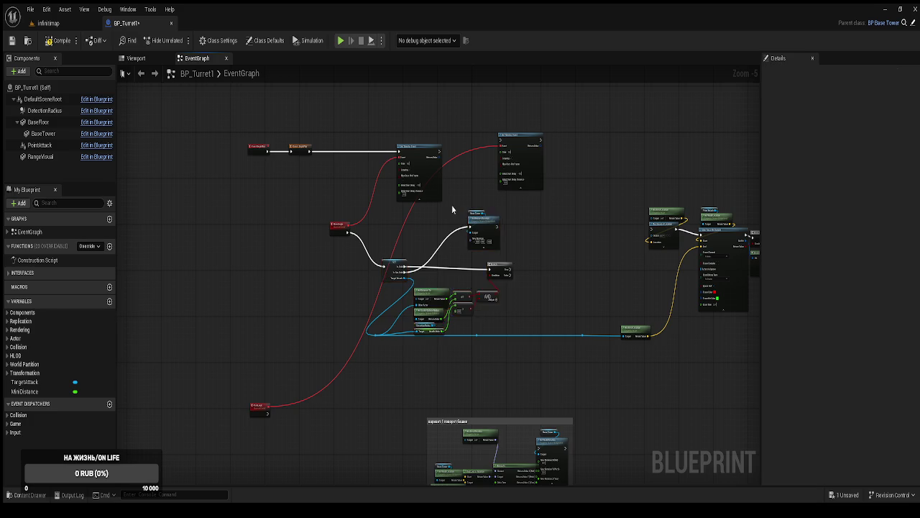
scroll(452, 205, "up", 2)
left_click(513, 232)
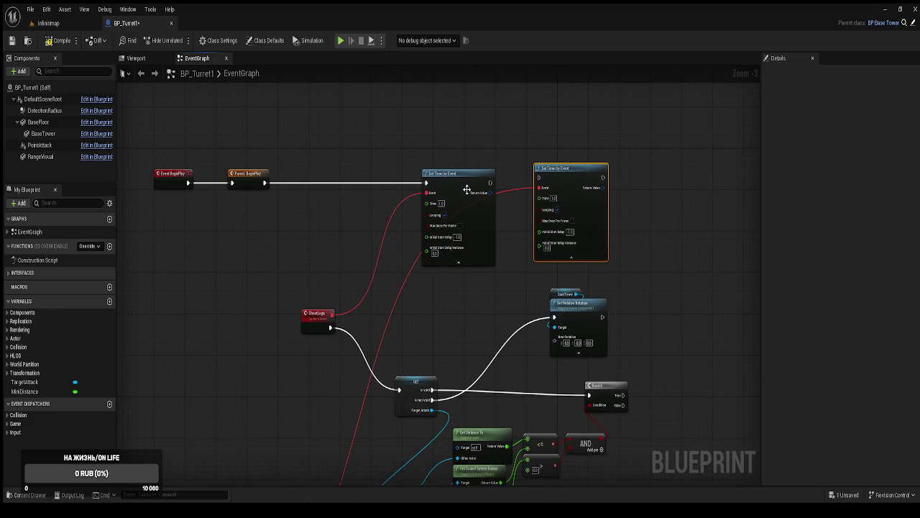
Chain the first Set Timer by Event into the TurnLogic timer and set its Time to 0.3.
left_click_drag(337, 276, 424, 244)
left_click_drag(403, 292, 327, 303)
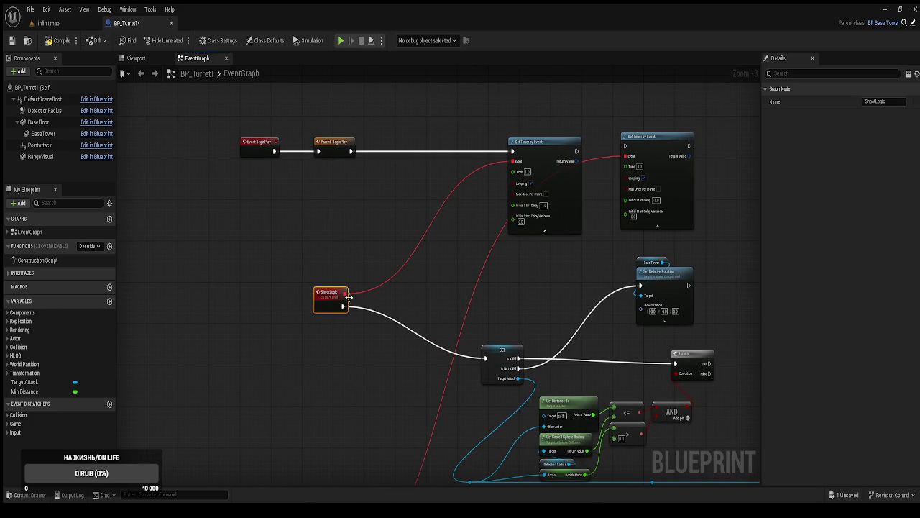
left_click_drag(549, 182, 436, 187)
left_click_drag(322, 311, 290, 314)
left_click_drag(453, 199, 438, 189)
mouse_move(669, 171)
left_mouse_down()
mouse_move(644, 181)
mouse_move(576, 172)
left_mouse_up()
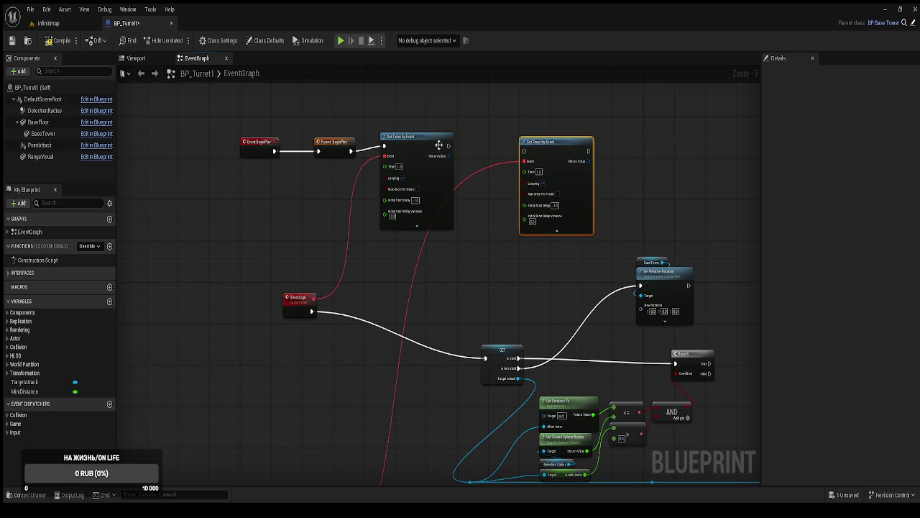
left_click_drag(448, 146, 539, 156)
scroll(539, 192, "up", 1)
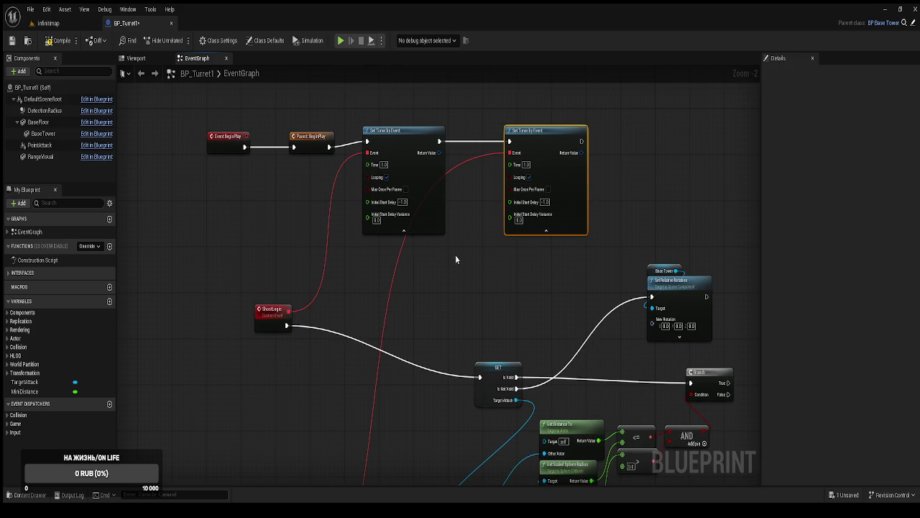
left_click(526, 164)
Move ShootLogic down-left away from the timers, then box-select most of the graph.
mouse_move(263, 329)
left_mouse_down()
mouse_move(221, 366)
mouse_move(227, 380)
left_mouse_up()
left_click_drag(559, 292, 552, 247)
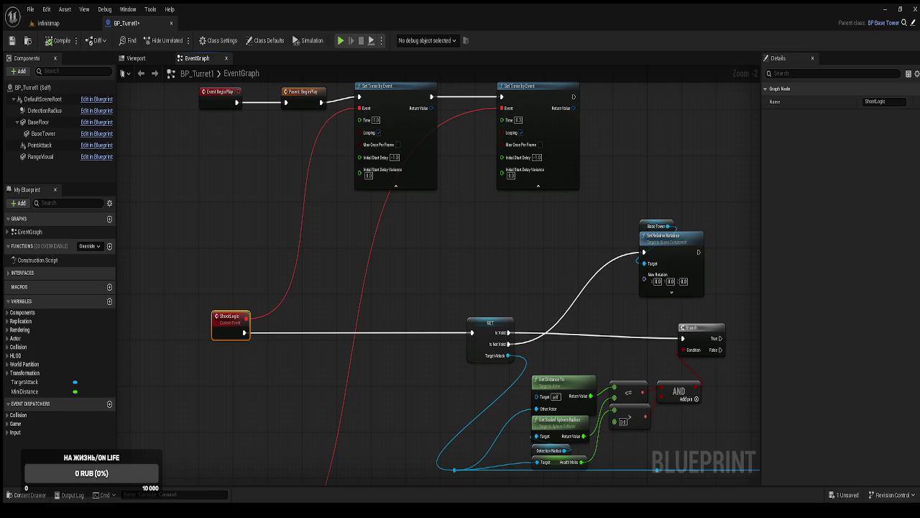
scroll(632, 232, "down", 2)
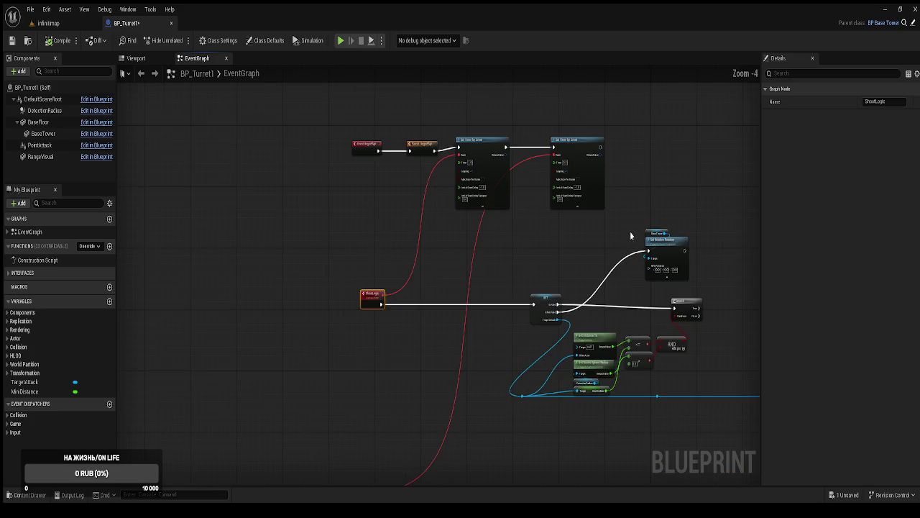
mouse_move(534, 187)
left_mouse_down()
mouse_move(514, 202)
mouse_move(510, 226)
mouse_move(539, 199)
mouse_move(486, 232)
left_mouse_up()
scroll(486, 232, "down", 2)
mouse_move(667, 317)
left_mouse_down()
mouse_move(355, 219)
mouse_move(309, 232)
mouse_move(240, 226)
mouse_move(299, 230)
left_mouse_up()
mouse_move(666, 314)
left_mouse_down()
mouse_move(344, 227)
mouse_move(252, 212)
left_mouse_up()
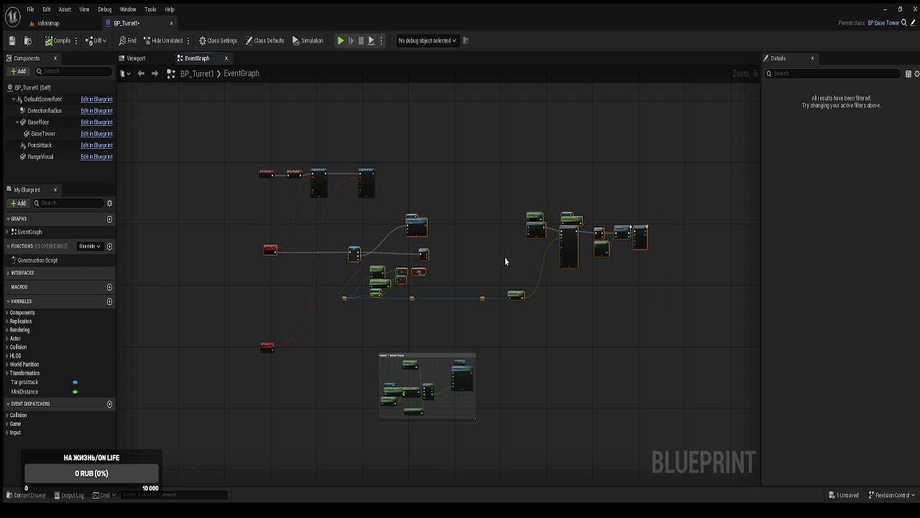
Raise the selected nodes, then place TurnLogic and the rotation comment just below the timers.
left_click_drag(536, 229, 542, 103)
scroll(437, 273, "up", 6)
scroll(464, 356, "down", 5)
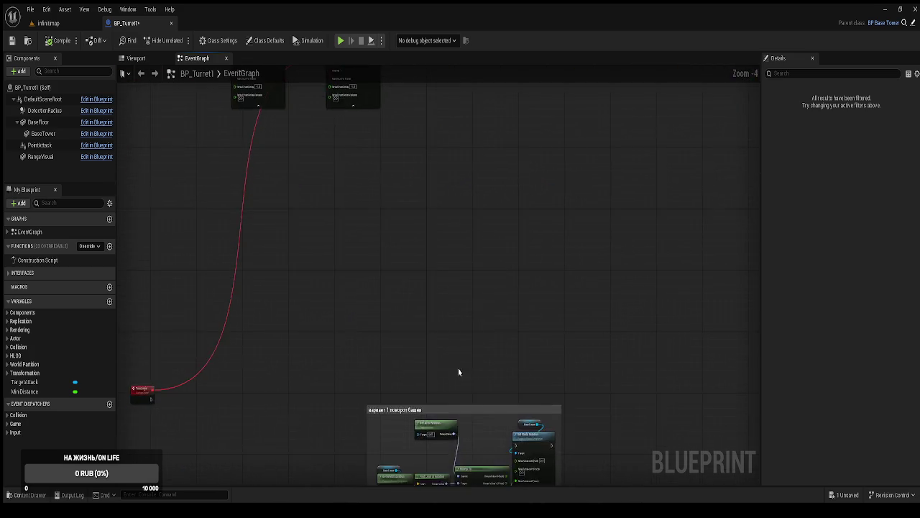
mouse_move(239, 243)
left_mouse_down()
mouse_move(521, 318)
mouse_move(527, 177)
mouse_move(390, 225)
left_mouse_up()
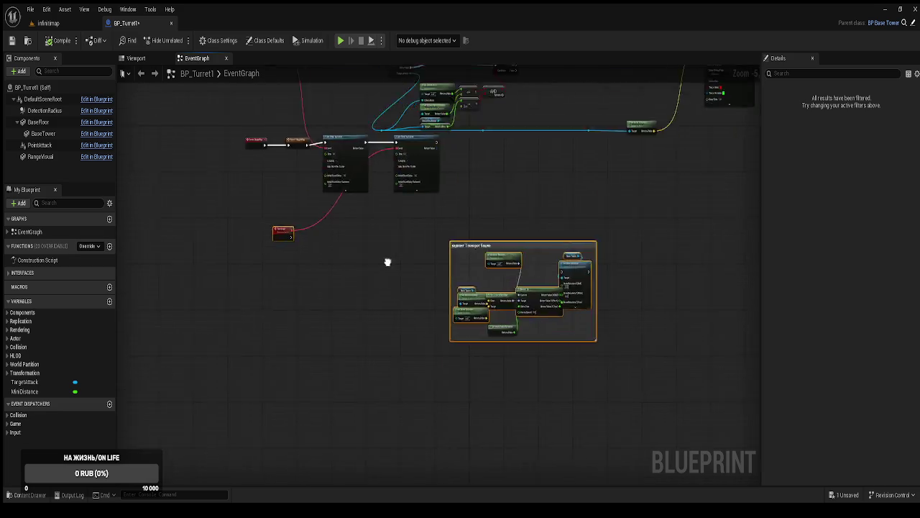
mouse_move(490, 336)
left_mouse_down()
mouse_move(545, 319)
mouse_move(582, 324)
mouse_move(341, 267)
left_mouse_up()
scroll(503, 330, "up", 2)
double_click(338, 261)
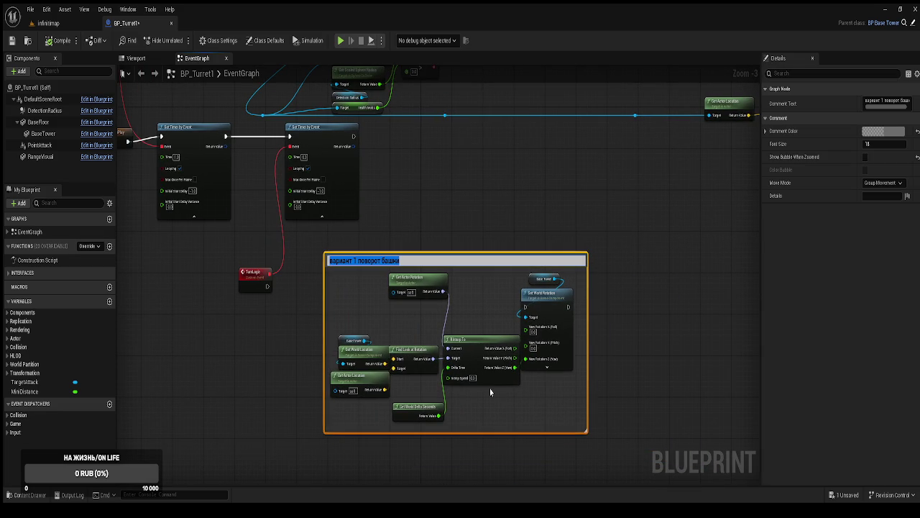
Empty the rotation comment's title and wire TurnLogic into Set World Rotation.
key("BackSpace")
key("Return")
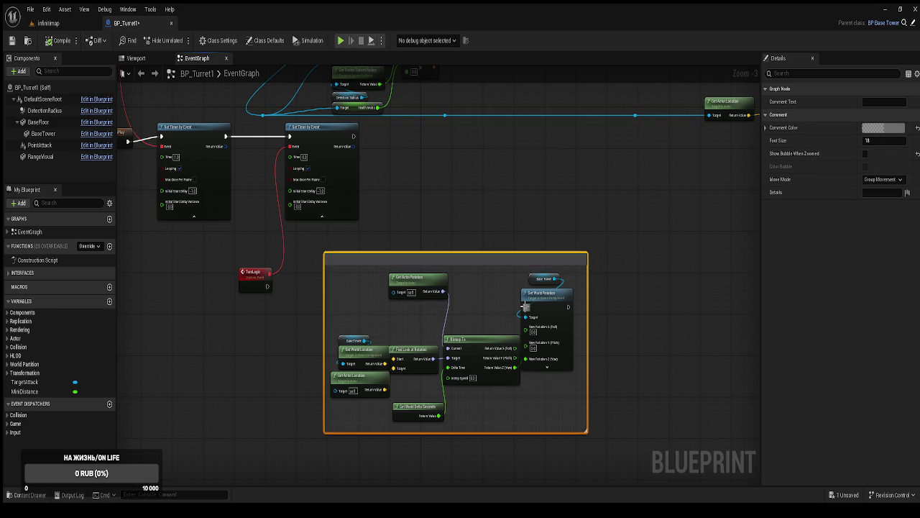
left_click_drag(267, 287, 525, 307)
left_click_drag(422, 278, 403, 311)
left_click_drag(302, 260, 252, 282)
Put a TargetAttack getter between TurnLogic and the rotation group, and pick out Set Relative Rotation.
mouse_move(24, 381)
left_mouse_down()
mouse_move(327, 286)
mouse_move(333, 301)
left_mouse_up()
left_click(342, 306)
scroll(333, 302, "up", 3)
scroll(277, 335, "down", 3)
mouse_move(331, 372)
left_mouse_down()
mouse_move(360, 503)
mouse_move(386, 283)
left_mouse_up()
scroll(396, 276, "down", 1)
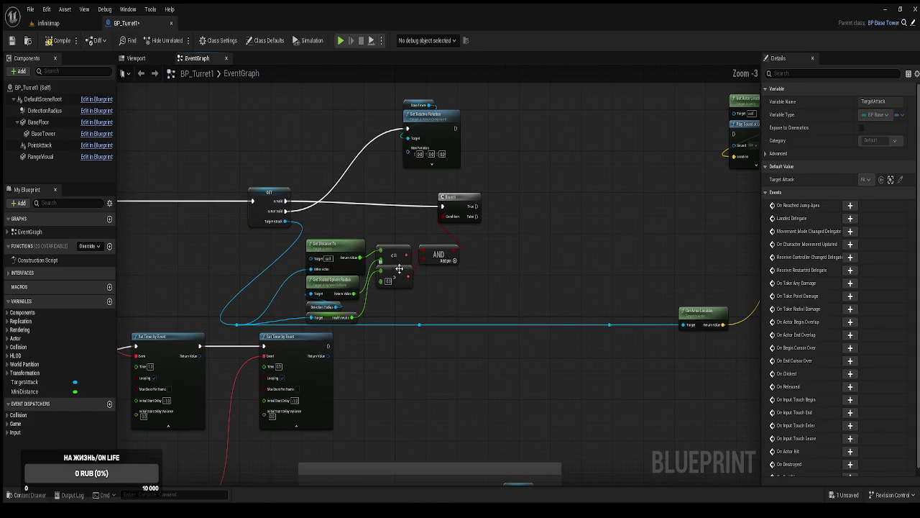
left_click_drag(415, 159, 400, 155)
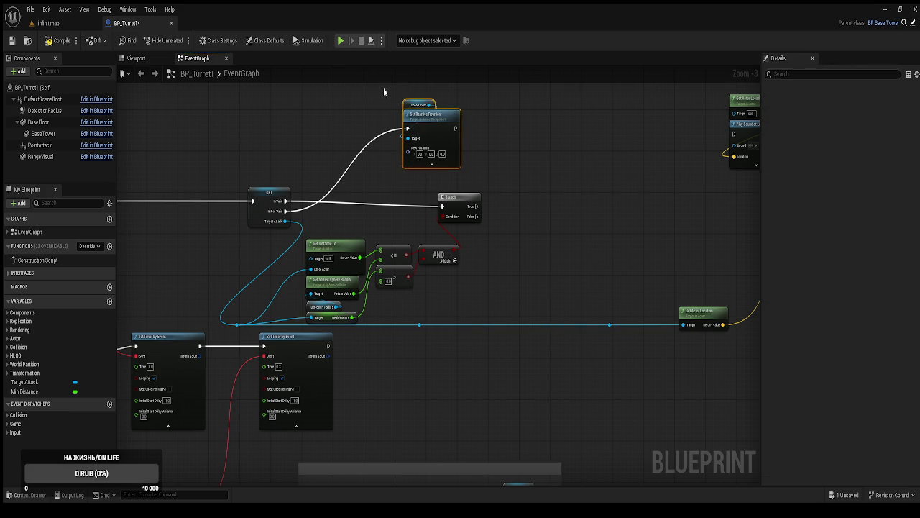
left_click_drag(398, 359, 431, 169)
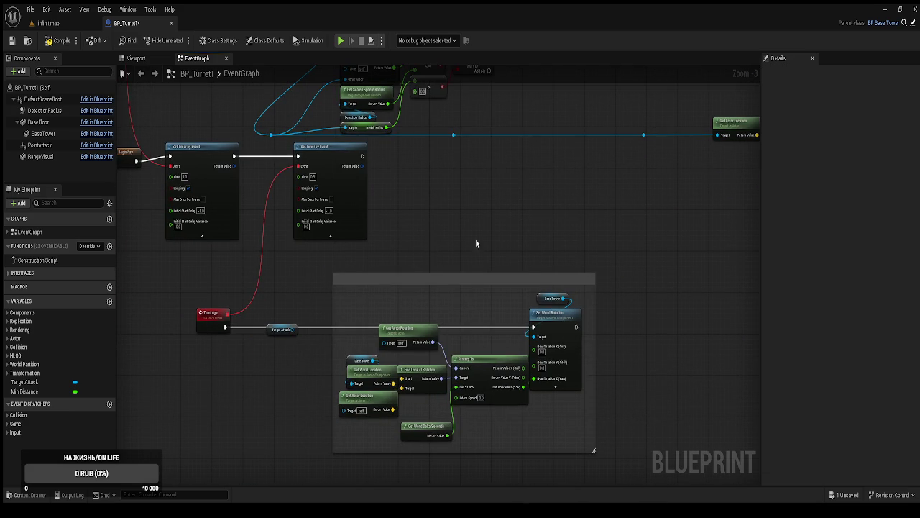
Validate TargetAttack: Is Valid runs Set World Rotation, Is Not Valid runs a pasted Set Relative Rotation.
scroll(392, 259, "up", 3)
key("ctrl+v")
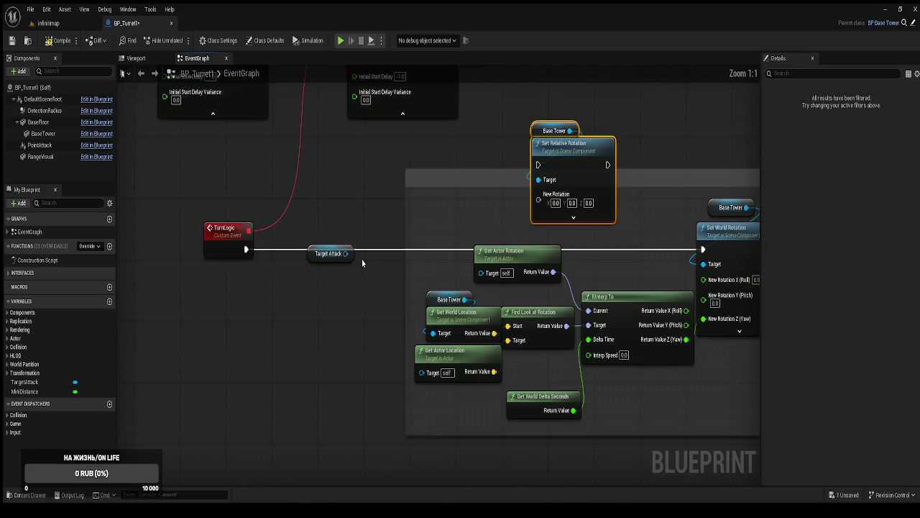
left_click(312, 254)
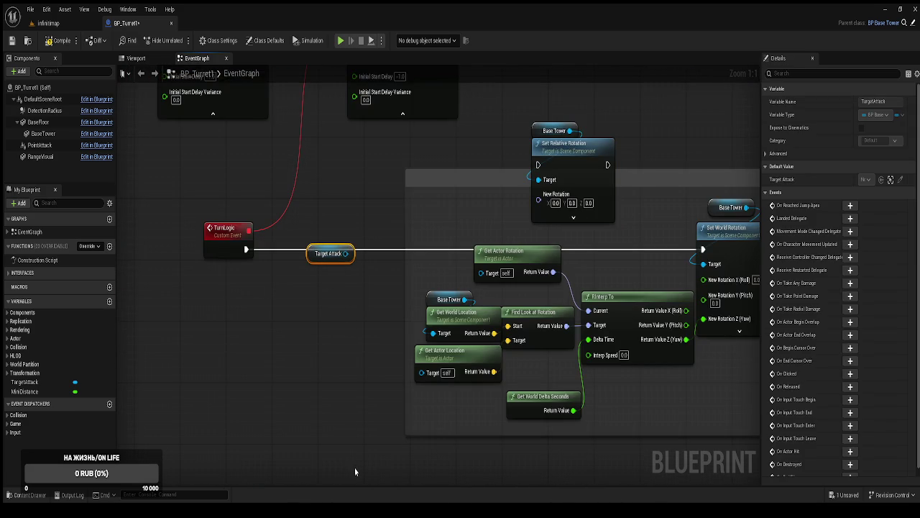
left_click_drag(315, 264, 246, 251)
mouse_move(344, 264)
left_mouse_down()
mouse_move(343, 248)
mouse_move(702, 249)
left_mouse_up()
left_click_drag(525, 266, 526, 281)
left_click_drag(364, 265, 534, 168)
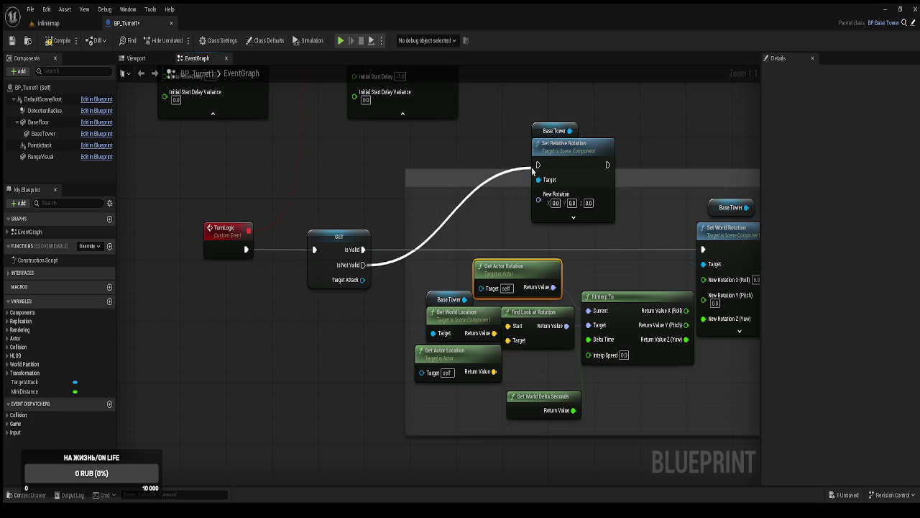
left_click_drag(525, 107, 617, 225)
left_click_drag(595, 167, 531, 182)
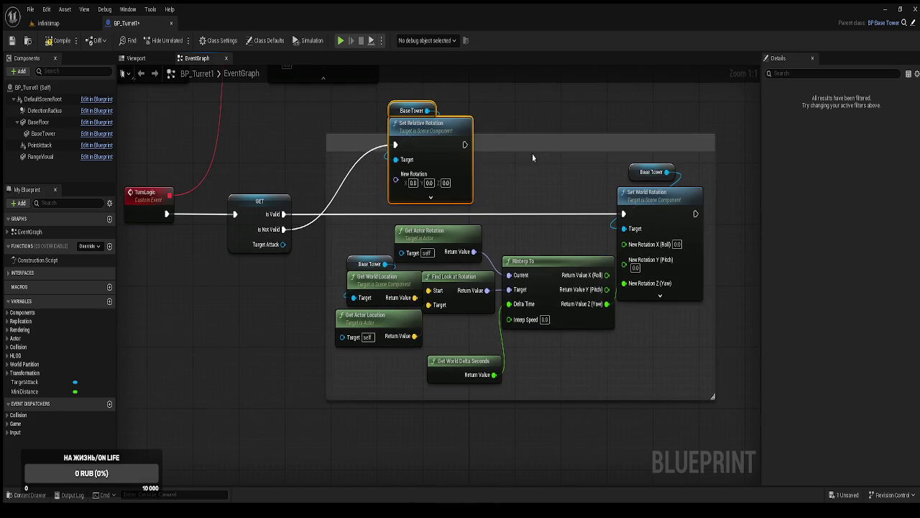
scroll(490, 330, "down", 2)
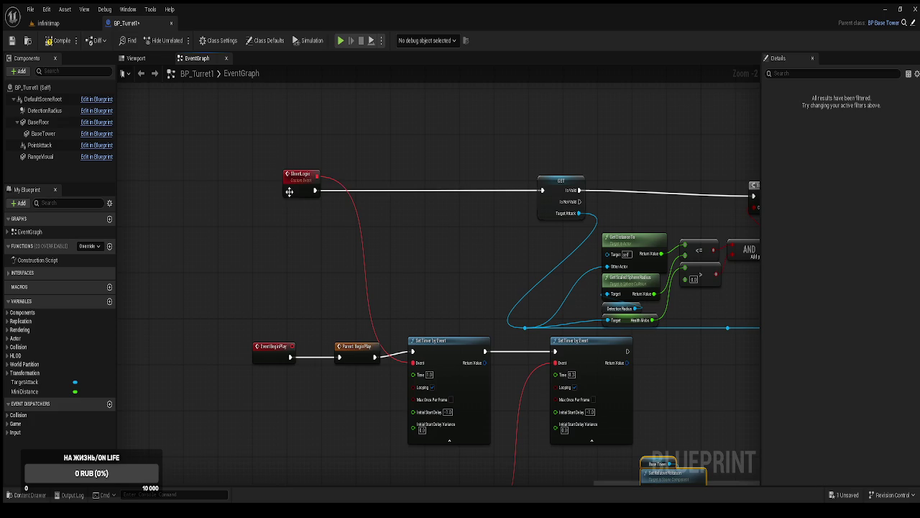
Move the ShootLogic event and its validity-check GET node closer together.
left_click(297, 210)
left_click_drag(297, 210, 361, 198)
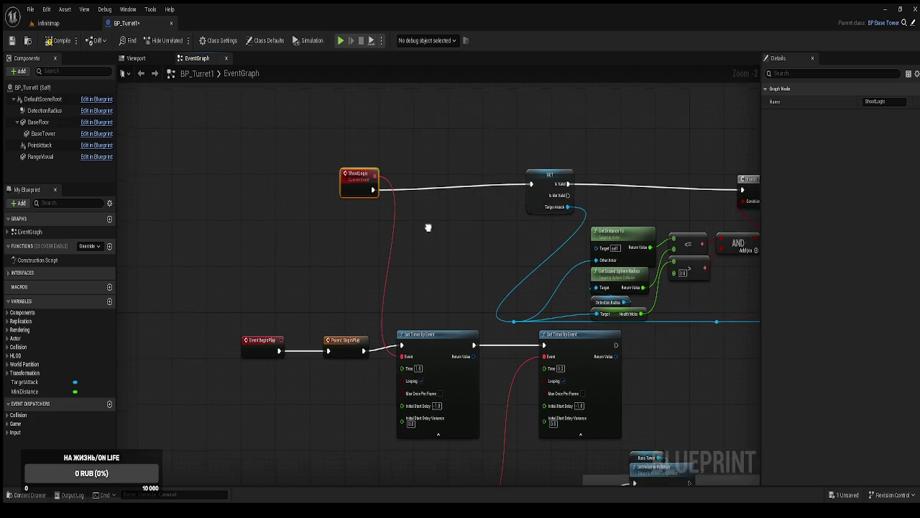
scroll(380, 267, "up", 2)
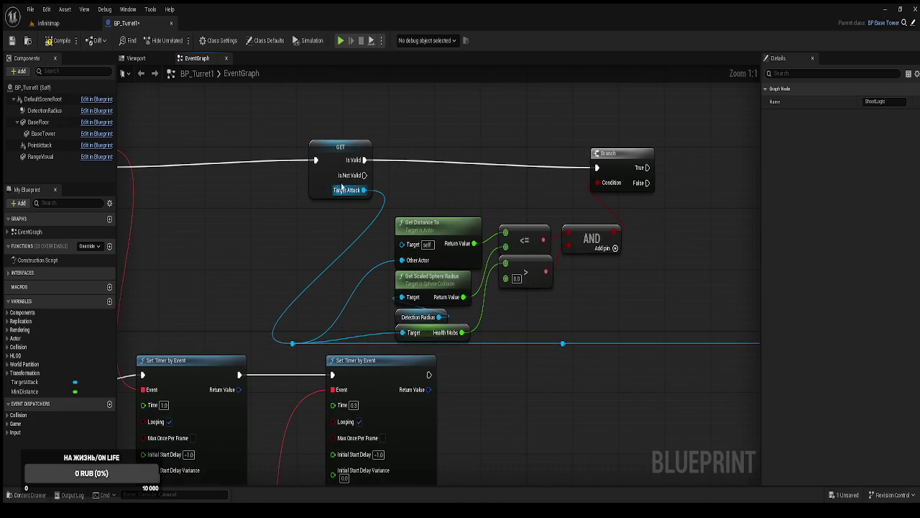
scroll(435, 213, "down", 1)
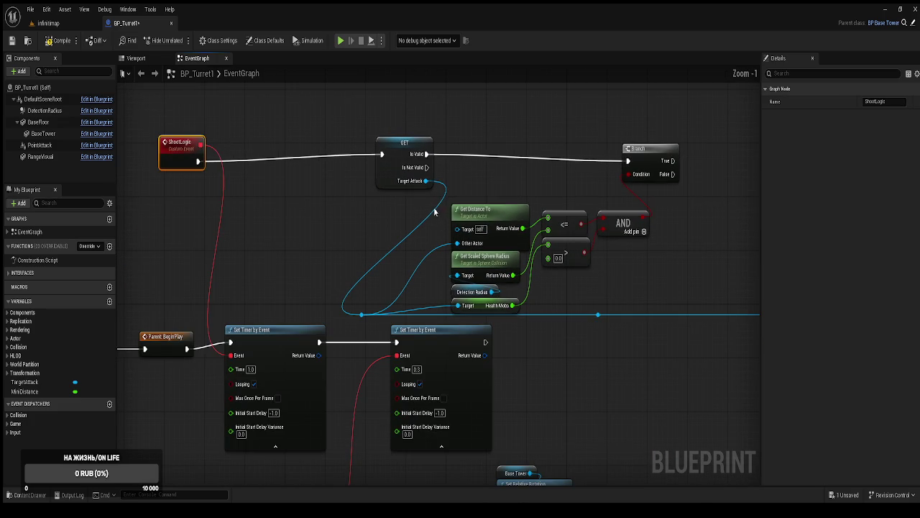
left_click_drag(391, 181, 272, 193)
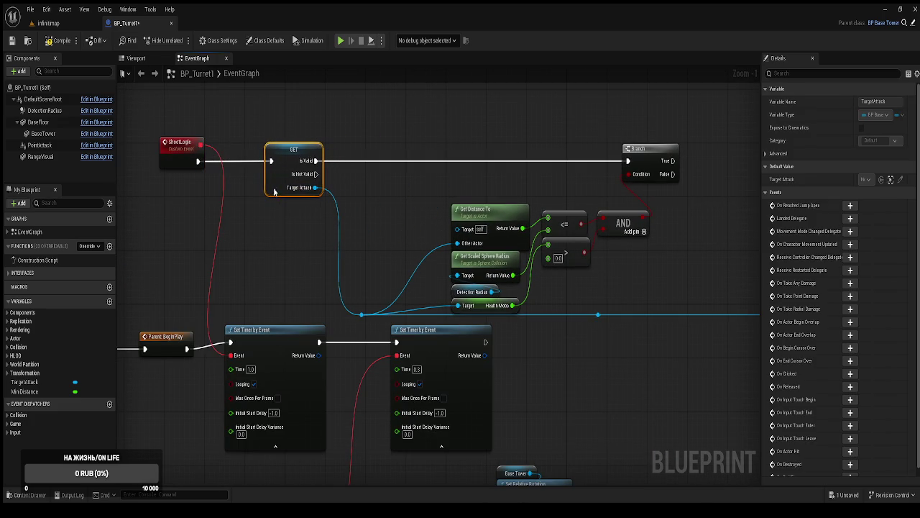
Shift the comparison/AND nodes and the right-hand firing nodes left toward the Branch.
mouse_move(442, 116)
left_mouse_down()
mouse_move(452, 149)
mouse_move(676, 311)
mouse_move(651, 282)
left_mouse_up()
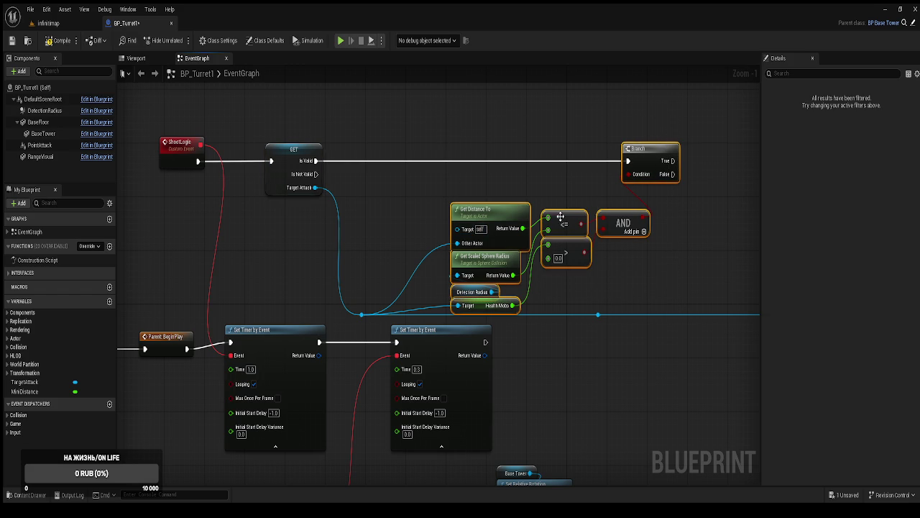
mouse_move(453, 182)
left_mouse_down()
mouse_move(596, 267)
mouse_move(610, 296)
left_mouse_up()
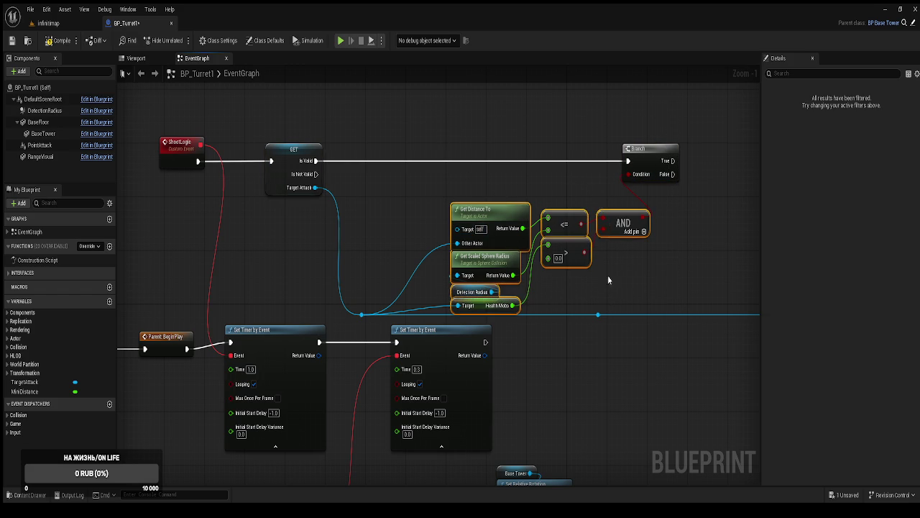
left_click_drag(614, 225, 584, 211)
scroll(645, 233, "down", 4)
mouse_move(644, 234)
left_mouse_down()
mouse_move(480, 214)
mouse_move(542, 251)
mouse_move(452, 264)
left_mouse_up()
mouse_move(678, 339)
left_mouse_down()
mouse_move(499, 251)
mouse_move(412, 159)
left_mouse_up()
mouse_move(453, 184)
left_mouse_down()
mouse_move(357, 196)
mouse_move(346, 215)
mouse_move(385, 219)
left_mouse_up()
left_click(364, 307)
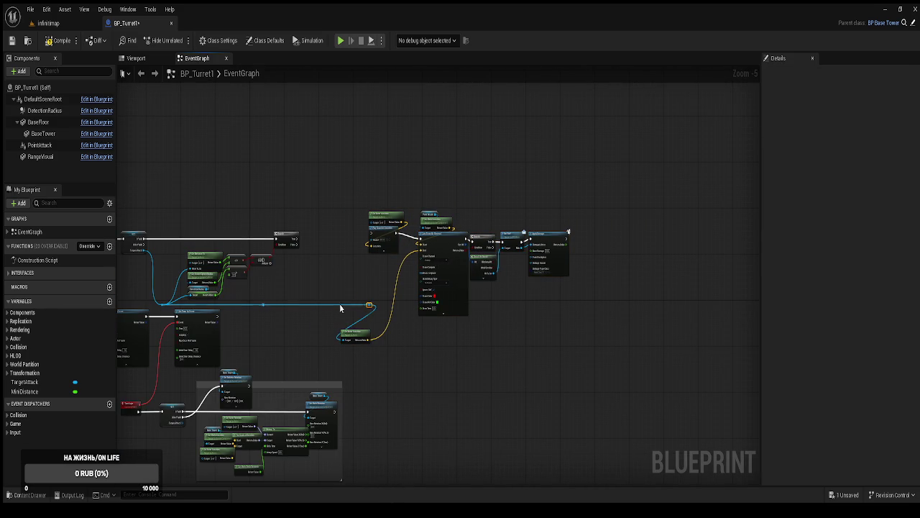
Feed TargetAttack into Get Actor Location's Target and wire Branch True to Play Sound at Location.
scroll(386, 270, "up", 2)
left_click(406, 321)
left_click_drag(405, 316, 261, 252)
left_click(324, 229)
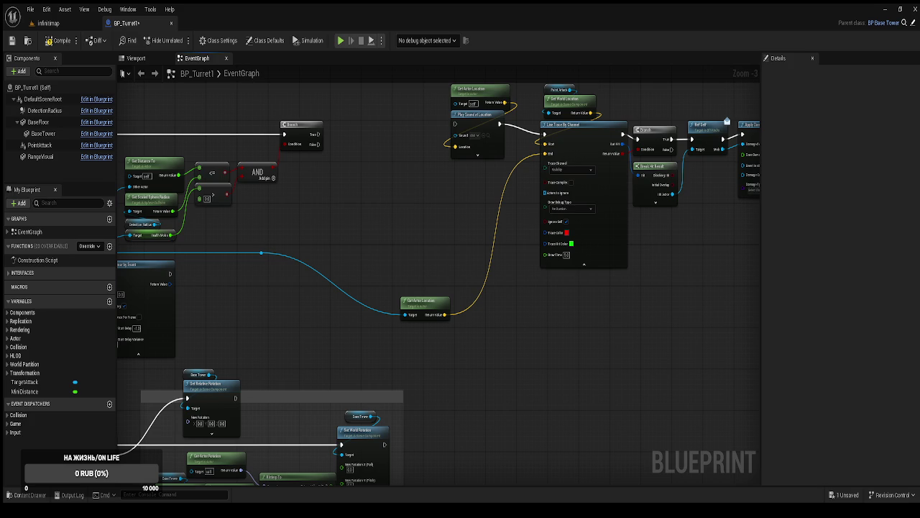
left_click_drag(454, 124, 314, 137)
Move Get Actor Location and the whole firing chain about 150 px left beside the Branch.
left_click_drag(397, 332, 288, 302)
mouse_move(715, 390)
left_mouse_down()
mouse_move(594, 310)
mouse_move(253, 131)
left_mouse_up()
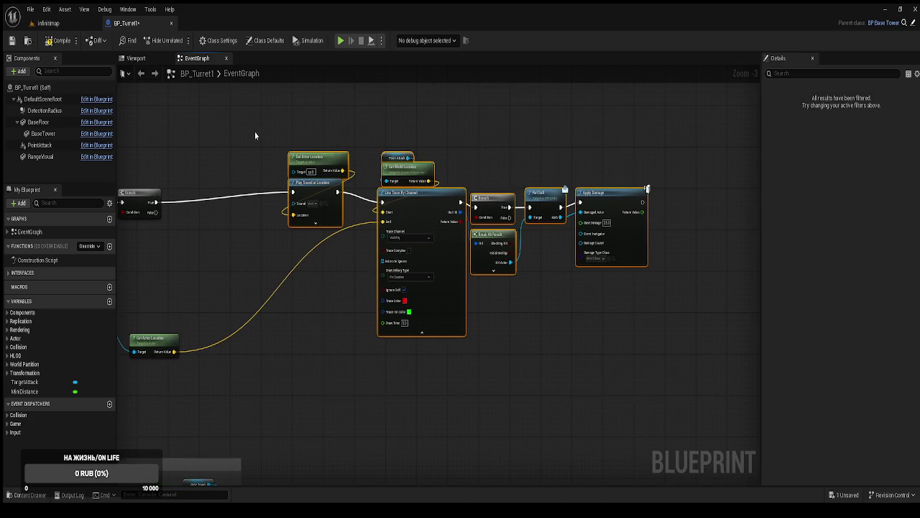
left_click_drag(446, 161, 327, 179)
mouse_move(243, 151)
left_mouse_down()
mouse_move(447, 115)
mouse_move(450, 60)
left_mouse_up()
scroll(392, 233, "down", 1)
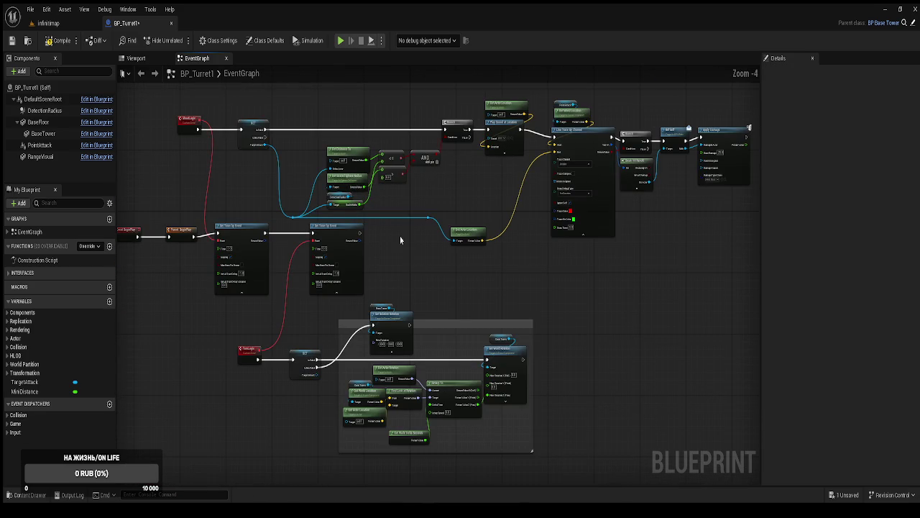
mouse_move(394, 243)
left_mouse_down()
mouse_move(403, 283)
mouse_move(606, 230)
mouse_move(599, 266)
mouse_move(617, 280)
mouse_move(612, 263)
left_mouse_up()
scroll(521, 255, "up", 1)
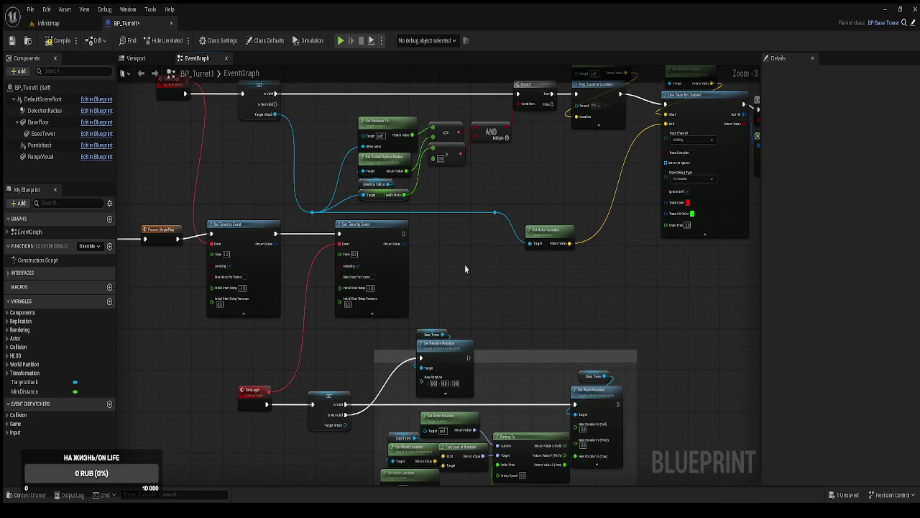
Wrap the first Set Timer by Event node in a comment titled 'для выстрелов'.
left_click_drag(435, 269, 544, 244)
left_click_drag(299, 171, 363, 272)
key("c")
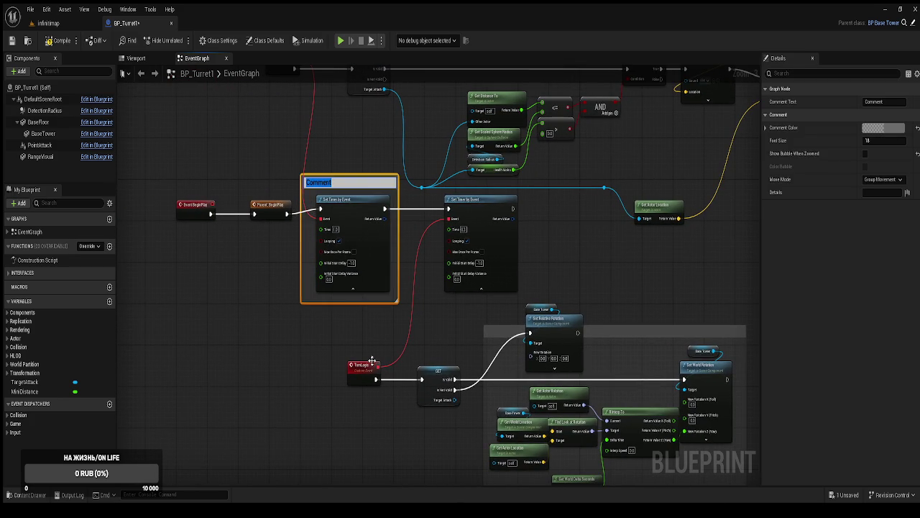
type("nfq")
key("BackSpace")
key("BackSpace")
key("BackSpace")
type("для выстрео")
key("BackSpace")
type("лов")
key("Return")
Wrap the second Set Timer by Event node in a comment titled 'для поворота башни'.
left_click(480, 263)
key("c")
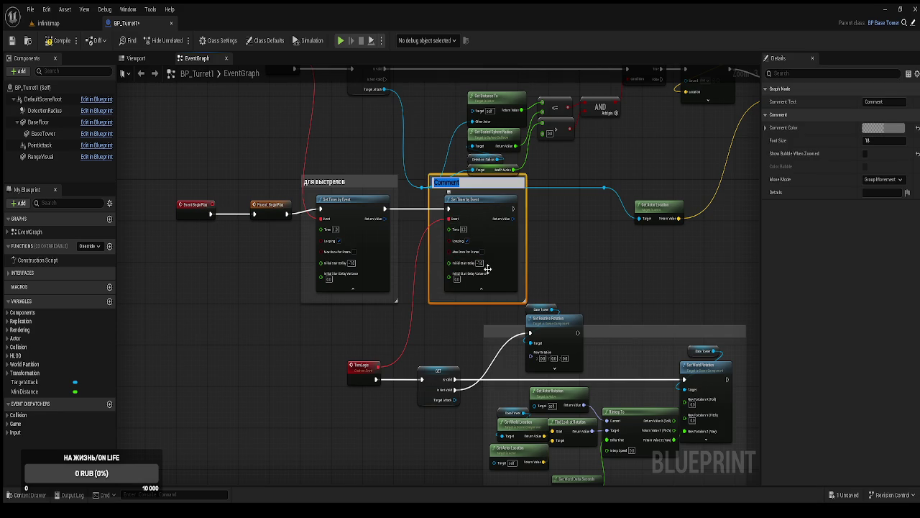
type("для поворота ба")
type("шни")
key("Return")
left_click_drag(609, 245, 562, 327)
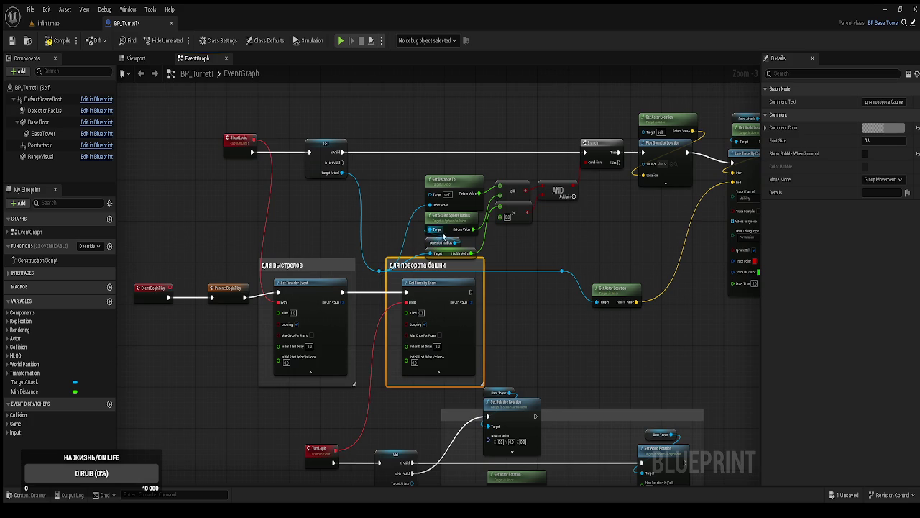
left_click_drag(629, 267, 470, 265)
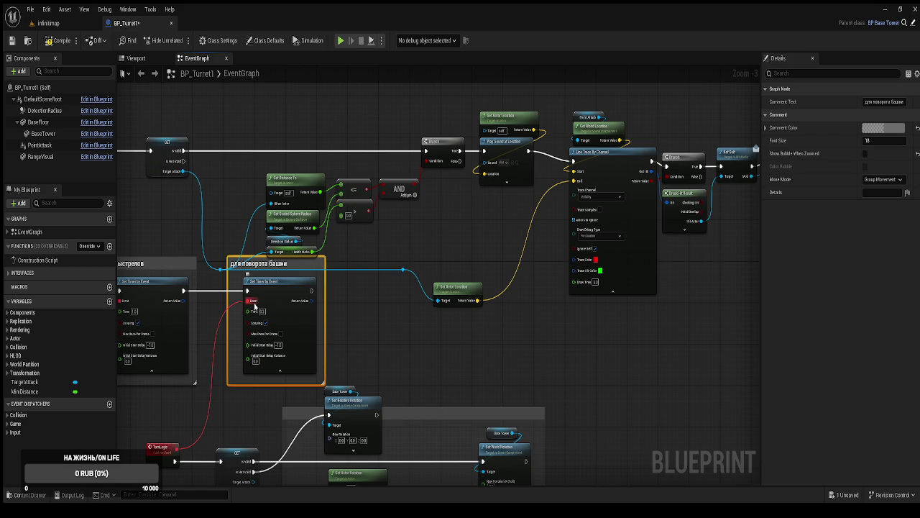
Raise the distance, compare and AND nodes, and add two raised reroute points on the TargetAttack wire.
mouse_move(466, 330)
left_mouse_down()
mouse_move(539, 298)
mouse_move(616, 337)
mouse_move(625, 358)
left_mouse_up()
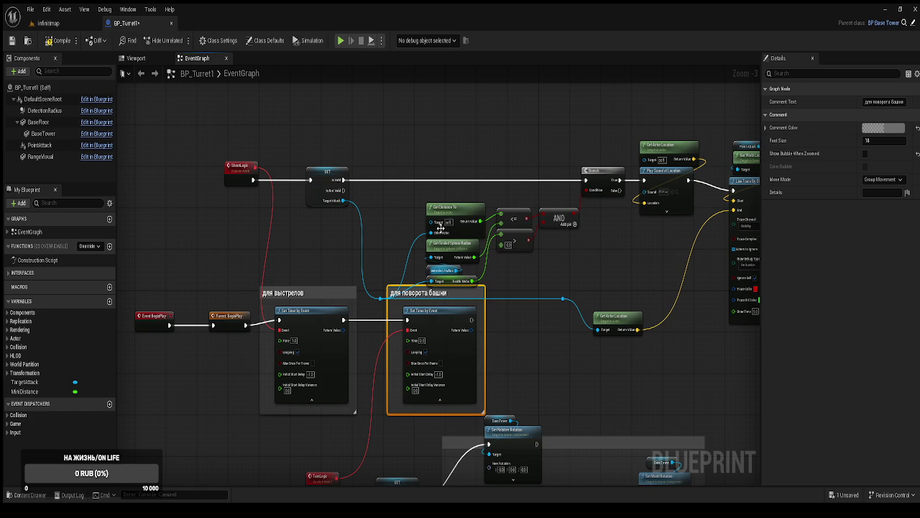
left_click_drag(417, 194, 561, 286)
left_click_drag(558, 223, 553, 207)
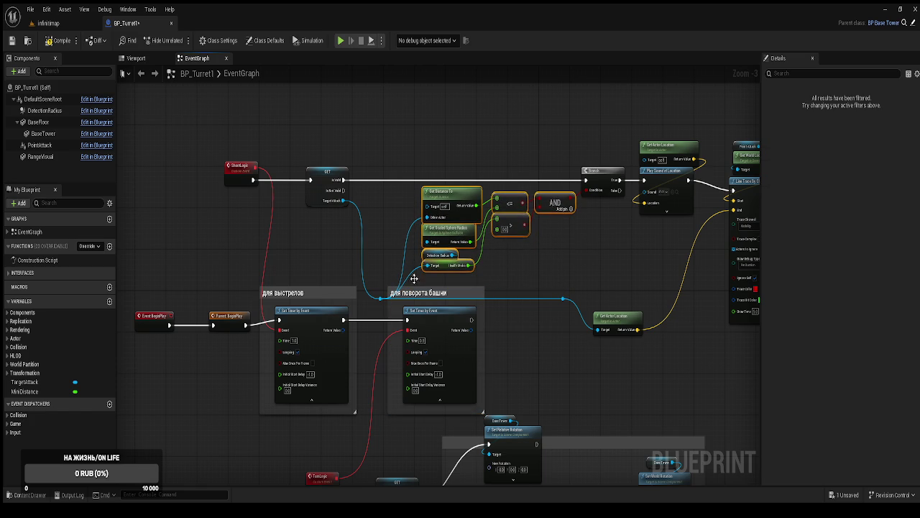
double_click(380, 296)
left_click_drag(380, 297, 381, 278)
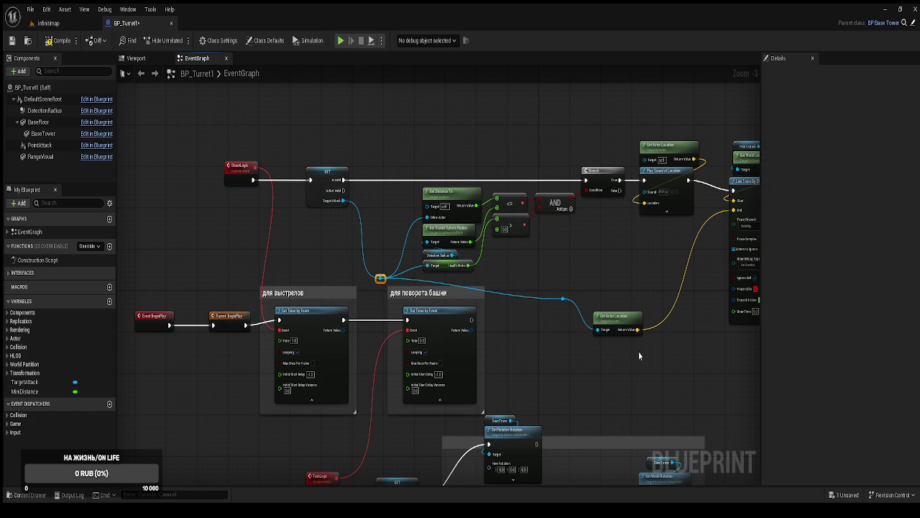
double_click(563, 299)
left_click_drag(563, 298, 540, 284)
Move Get Actor Location and the Line Trace through Apply Damage group slightly up-left.
left_click_drag(610, 316, 568, 285)
mouse_move(654, 310)
left_mouse_down()
mouse_move(556, 308)
mouse_move(331, 339)
left_mouse_up()
left_click_drag(690, 368, 400, 174)
left_click_drag(447, 234, 431, 224)
left_click(277, 356)
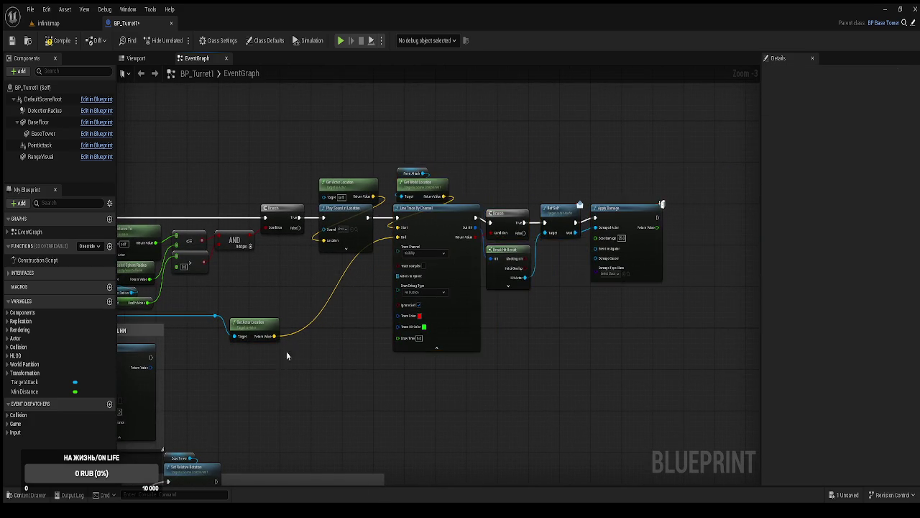
left_click_drag(276, 356, 502, 312)
mouse_move(331, 469)
left_mouse_down()
mouse_move(433, 376)
mouse_move(431, 287)
left_mouse_up()
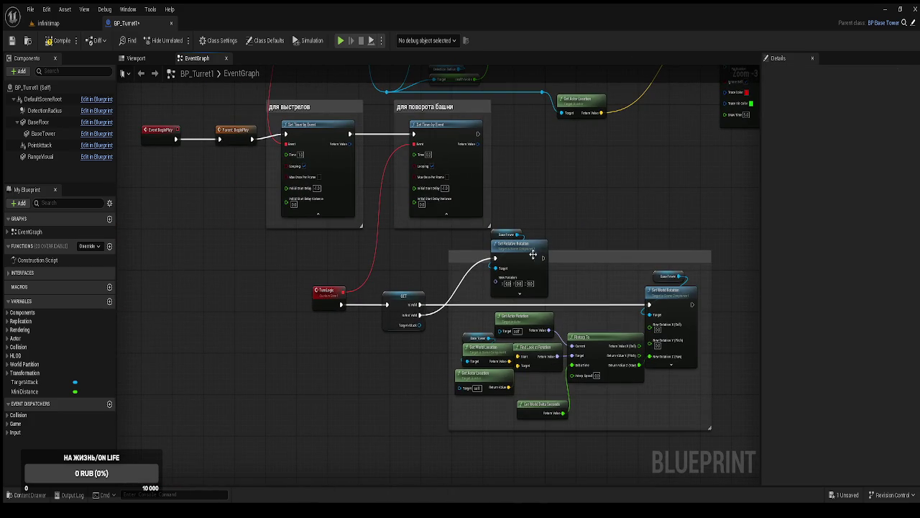
Enlarge the turning-logic comment box and move its nodes and Base Tower reference down.
left_click_drag(587, 253, 577, 220)
mouse_move(698, 394)
left_mouse_down()
mouse_move(726, 420)
mouse_move(502, 252)
mouse_move(446, 238)
left_mouse_up()
left_click_drag(505, 229, 517, 261)
left_click_drag(487, 208, 495, 239)
left_click(547, 283)
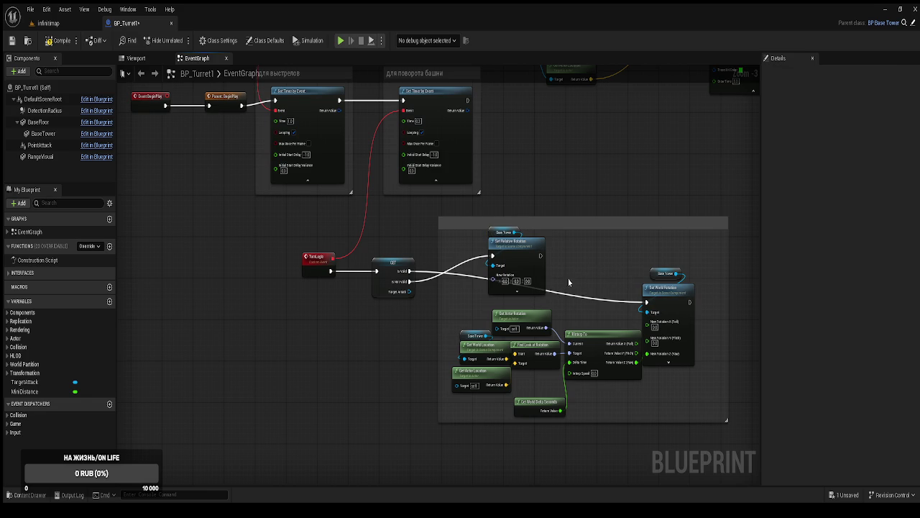
Shift Set Relative Rotation with Base Tower down-left and nudge the rotation interpolation group up.
mouse_move(501, 207)
left_mouse_down()
mouse_move(547, 280)
mouse_move(486, 287)
mouse_move(409, 352)
left_mouse_up()
left_click(498, 223, "ctrl")
mouse_move(716, 418)
left_mouse_down()
mouse_move(568, 338)
mouse_move(453, 306)
mouse_move(461, 294)
left_mouse_up()
left_click_drag(665, 305, 696, 270)
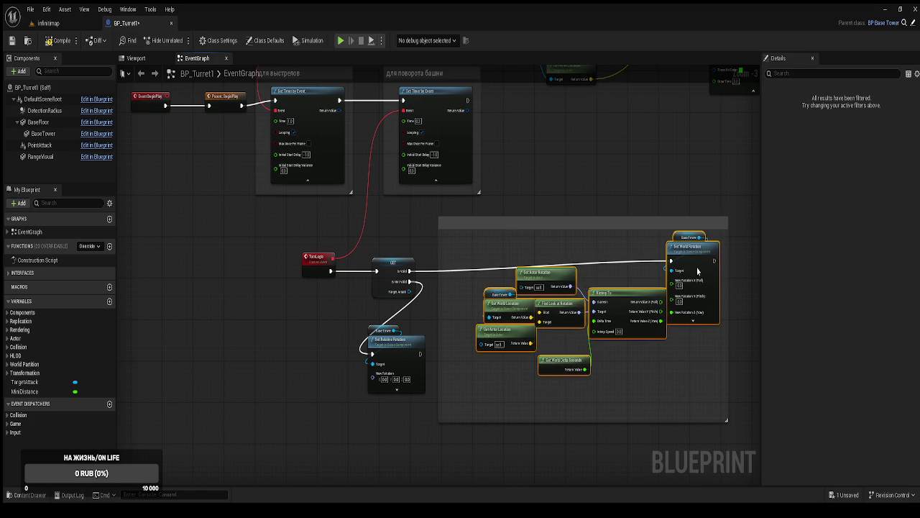
left_click(525, 371)
Move Set Relative Rotation into the comment, extend the box left, and shift TargetAttack GET left.
left_click(524, 332)
left_click_drag(397, 347, 481, 367)
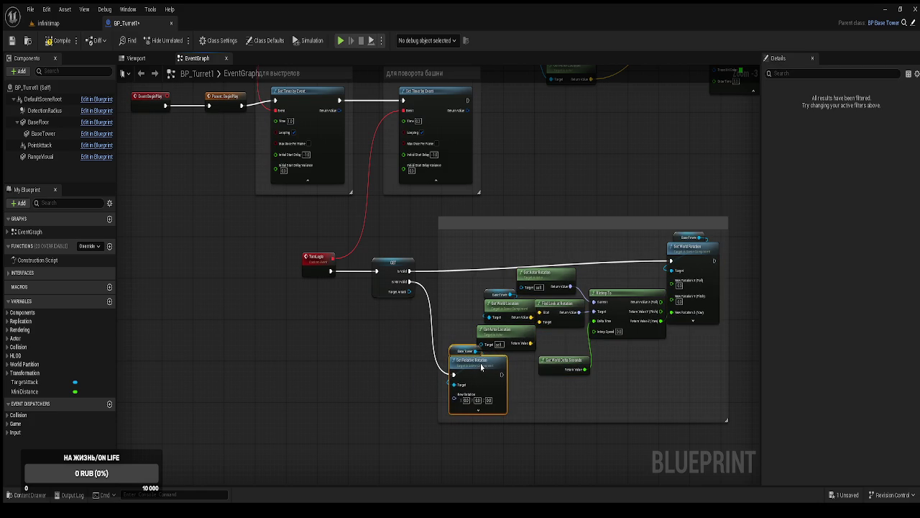
left_click(438, 309)
left_click_drag(438, 309, 411, 310)
left_click_drag(472, 375, 449, 375)
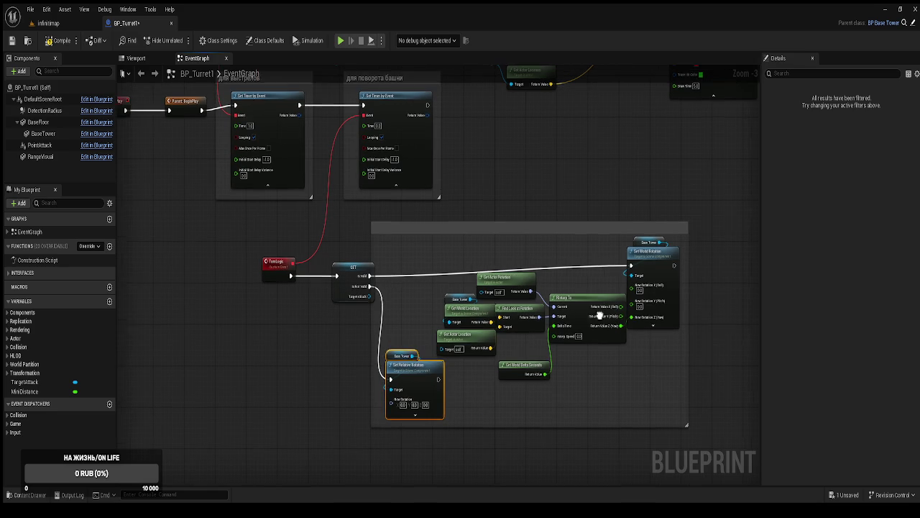
left_click_drag(339, 291, 323, 291)
Extend the TurnLogic comment's right, bottom and left edges, then review the BeginPlay timers.
scroll(323, 291, "up", 1)
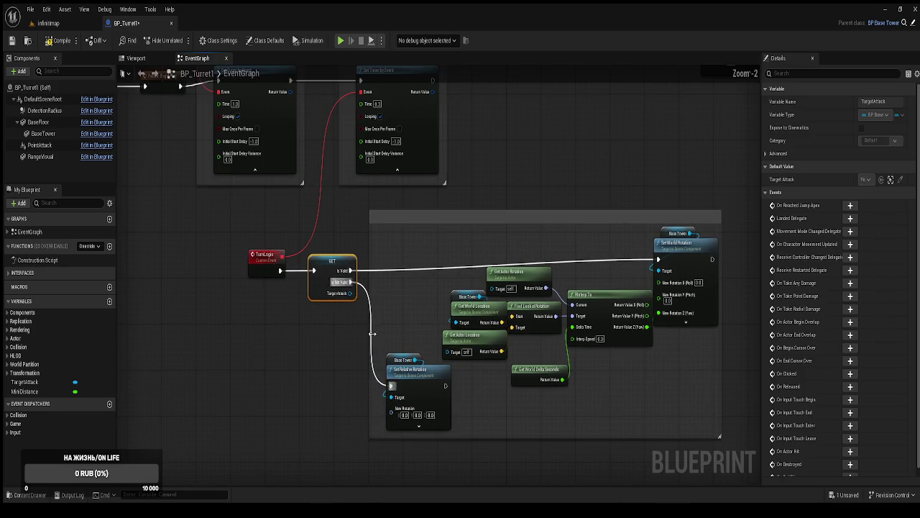
left_click(276, 301)
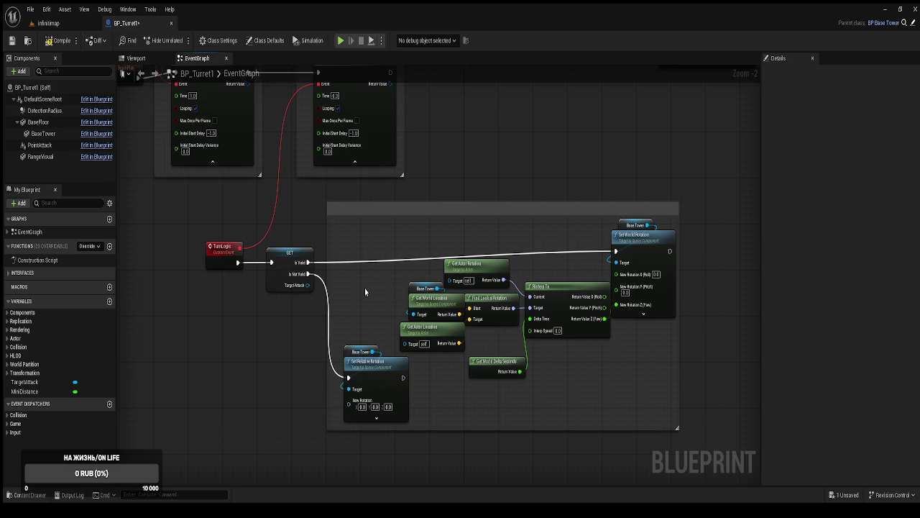
left_click_drag(678, 317, 716, 330)
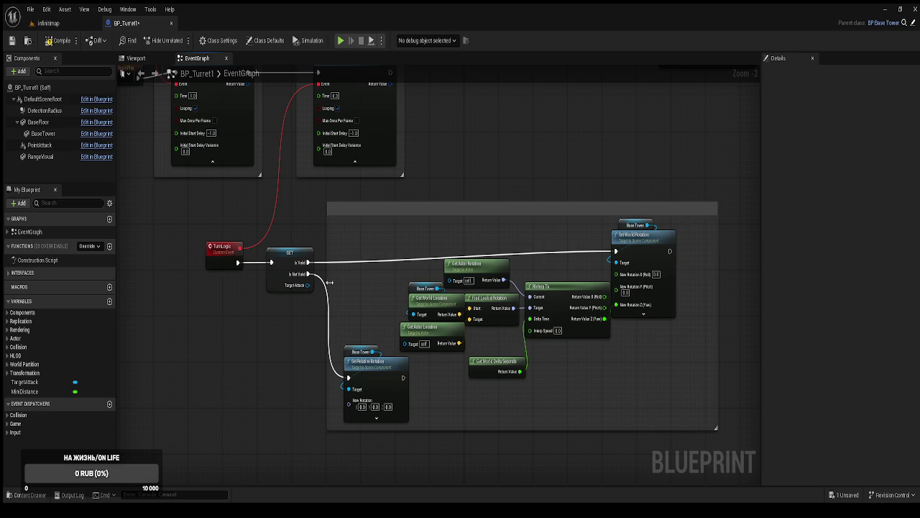
left_click_drag(418, 430, 418, 458)
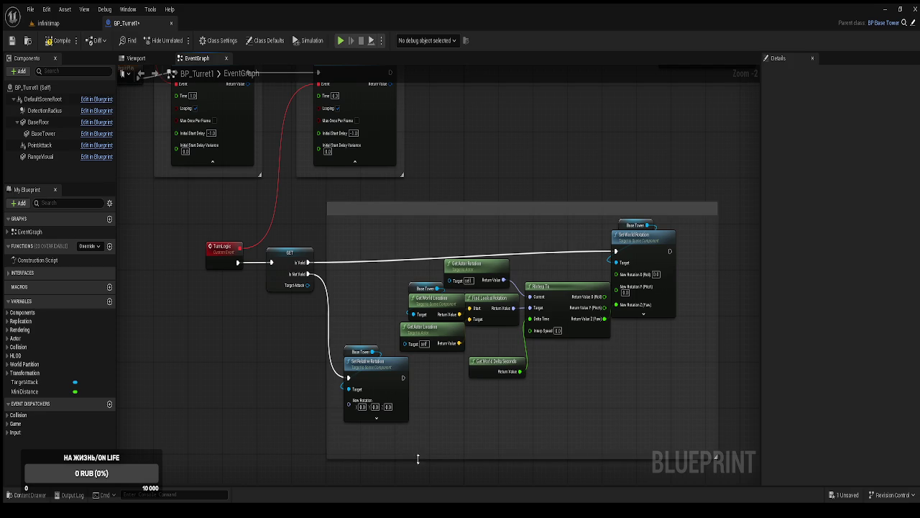
left_click_drag(327, 366, 321, 368)
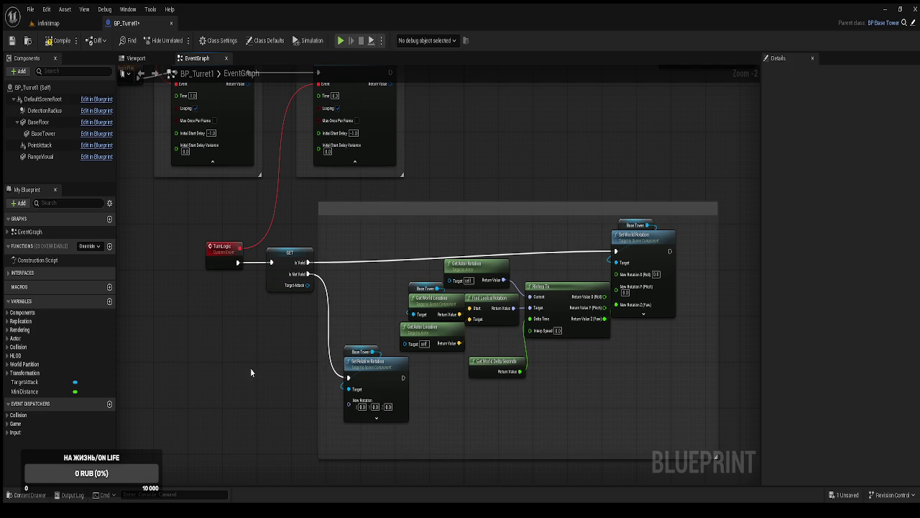
left_click_drag(317, 311, 396, 497)
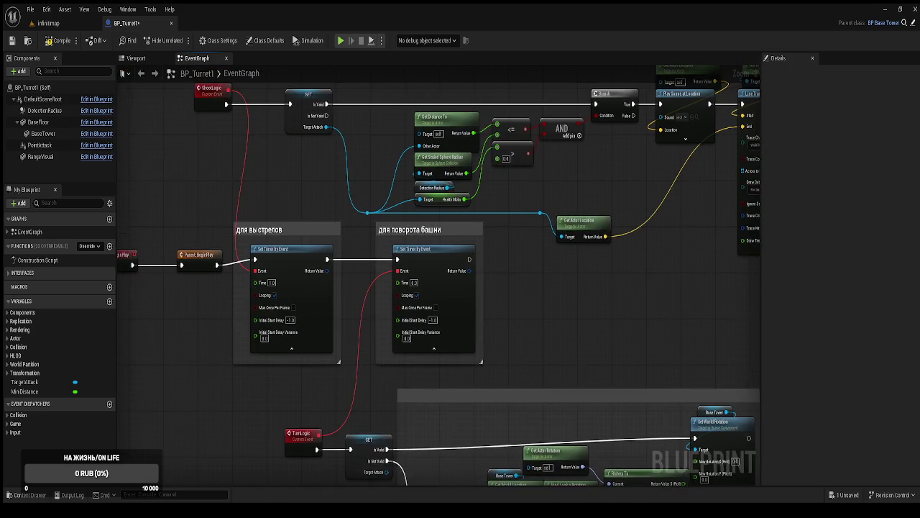
left_click_drag(495, 263, 507, 323)
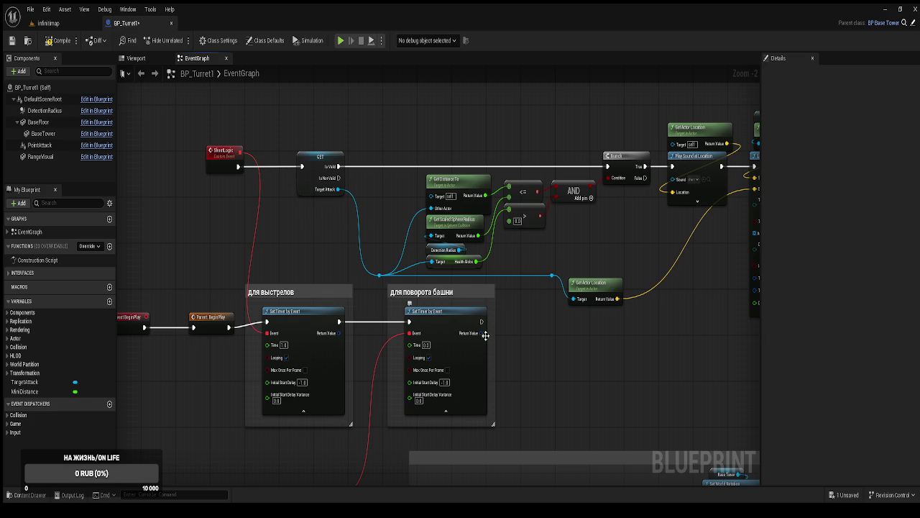
left_click_drag(469, 375, 411, 228)
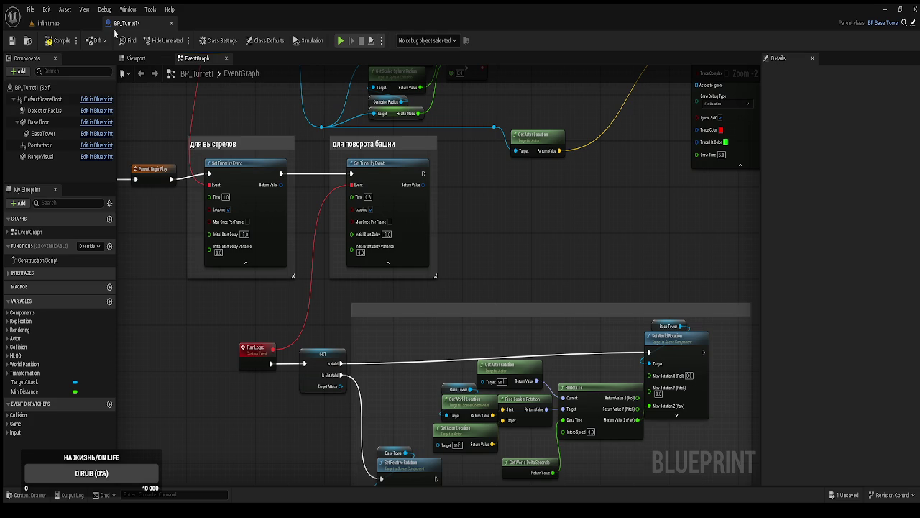
Compile and save BP_Turret1, then play infinimap and build a tower.
left_click(58, 41)
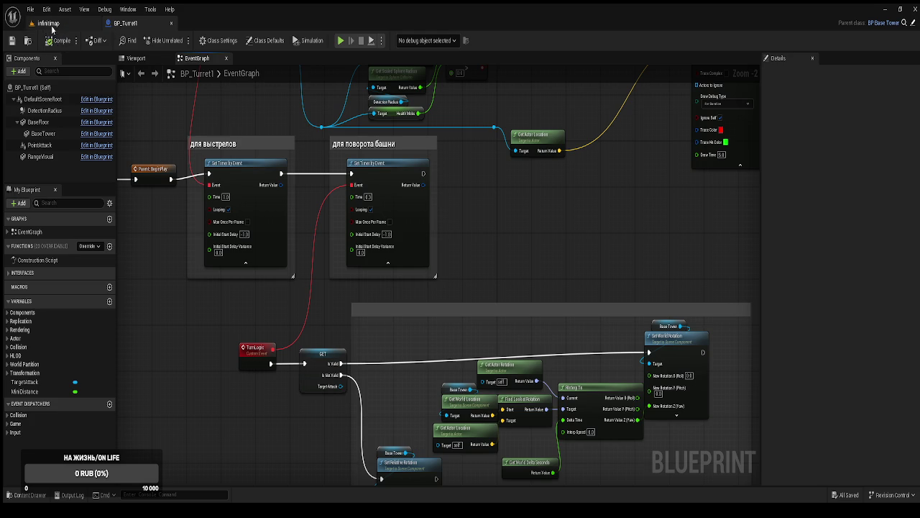
left_click(51, 26)
left_click(180, 43)
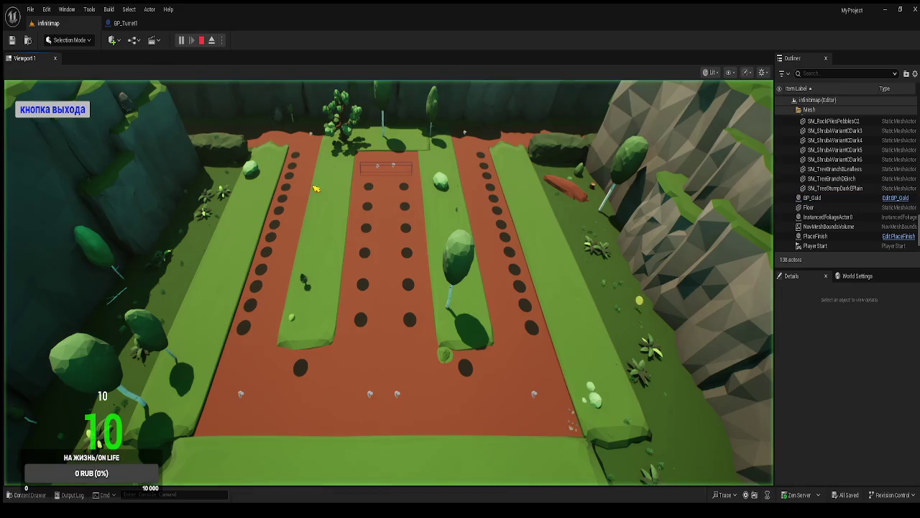
left_click(335, 304)
left_click(325, 331)
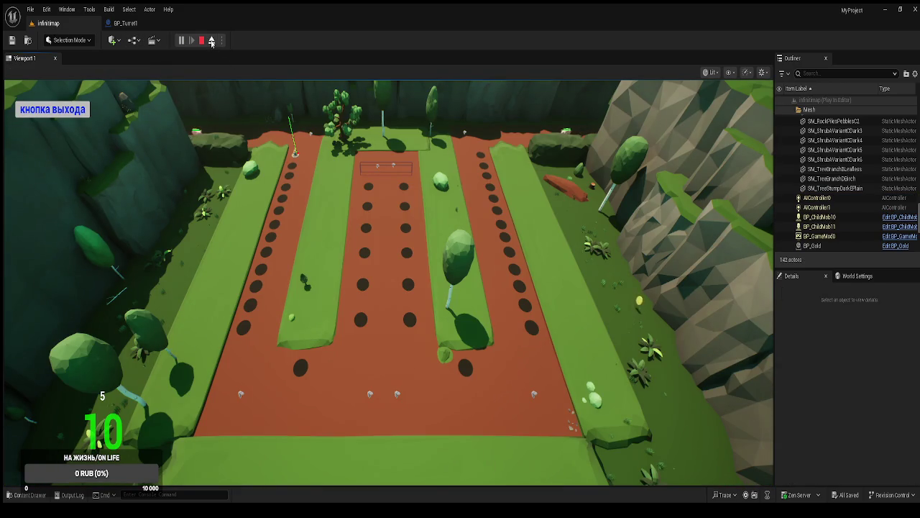
Fly the detached camera to the turret, show its attack range, then stop the play test.
left_click(212, 41)
key("w")
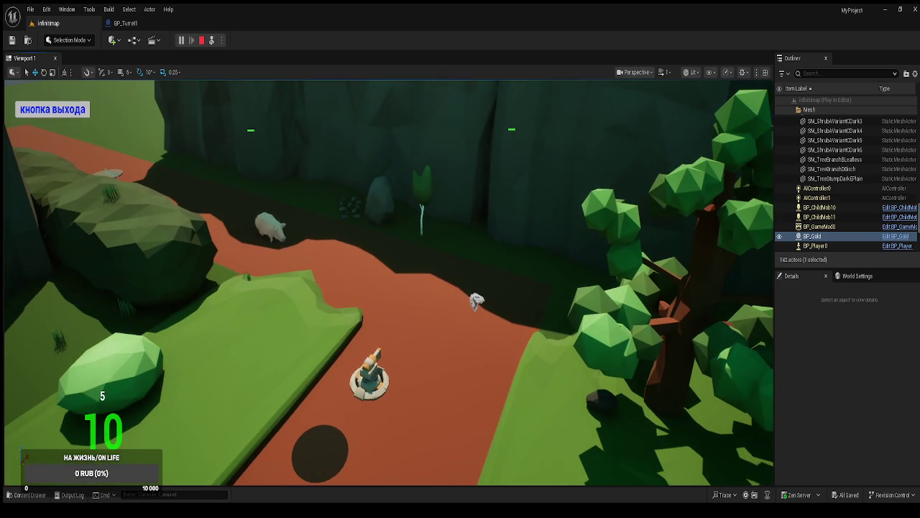
key("s")
key("w")
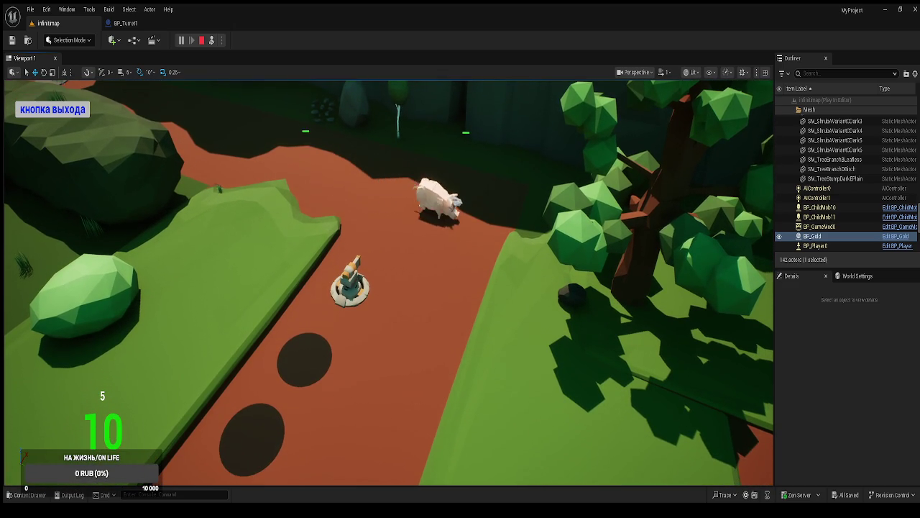
key("w")
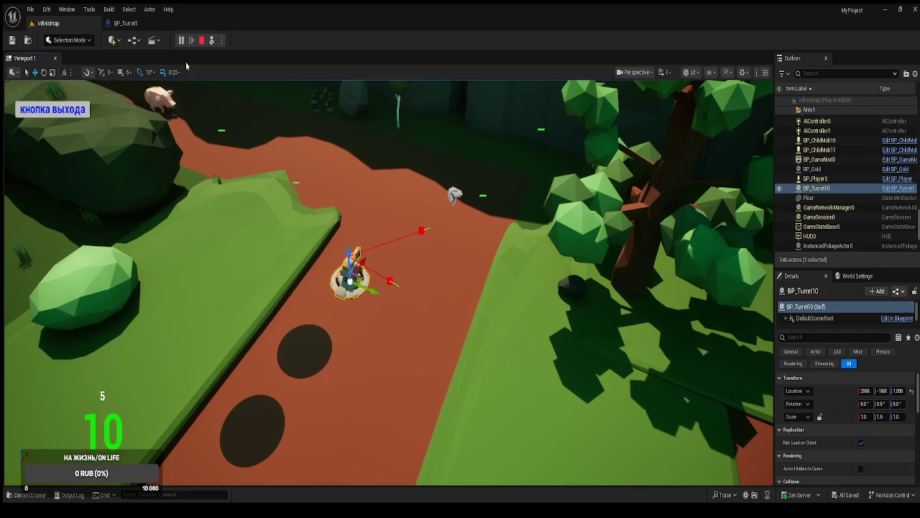
left_click(212, 41)
left_click(298, 156)
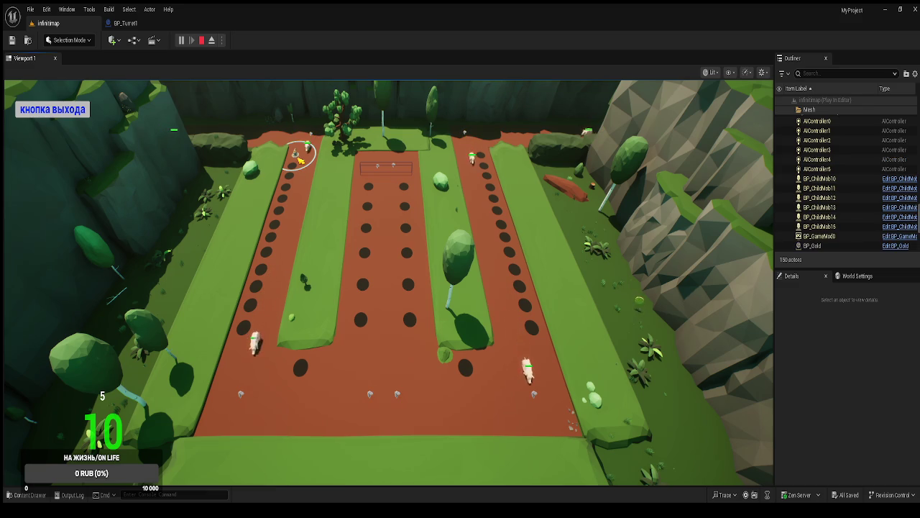
left_click(52, 109)
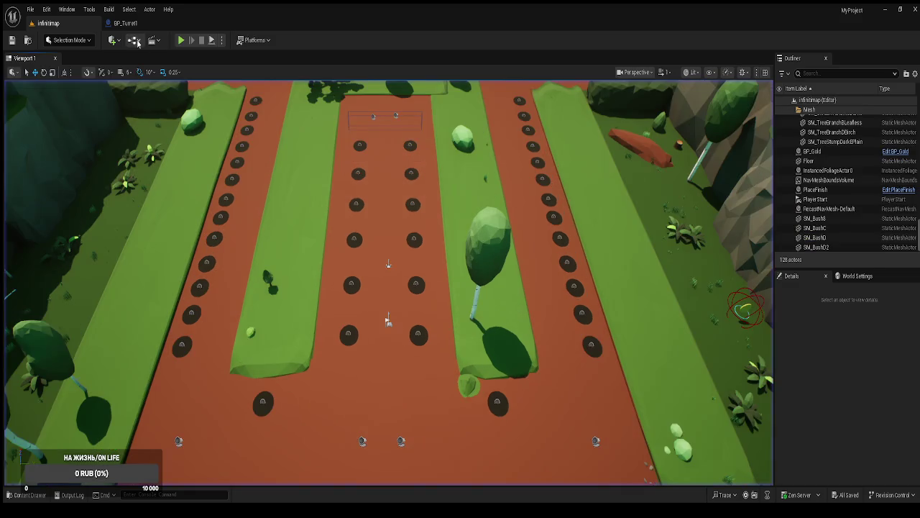
Return to BP_Turret1 and survey the timer comments and TurnLogic nodes in the Event Graph.
left_click(125, 23)
left_click_drag(477, 257, 486, 141)
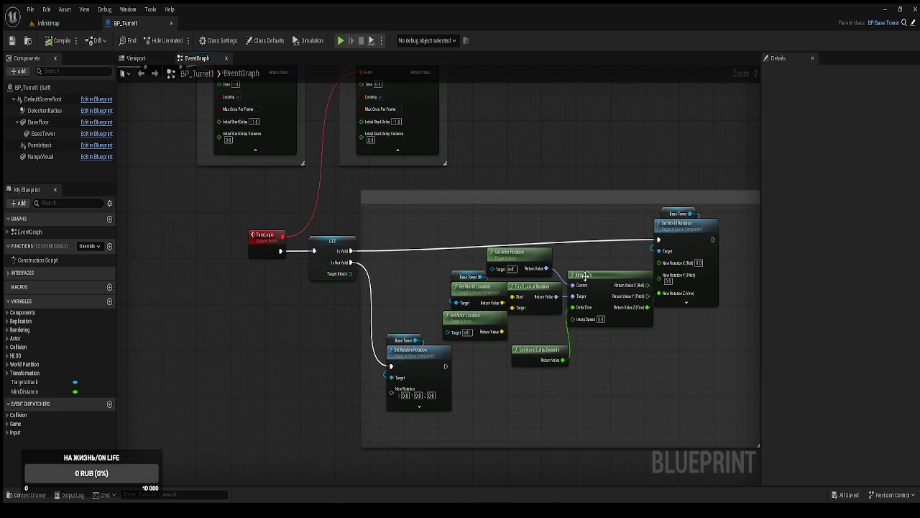
left_click_drag(675, 366, 634, 351)
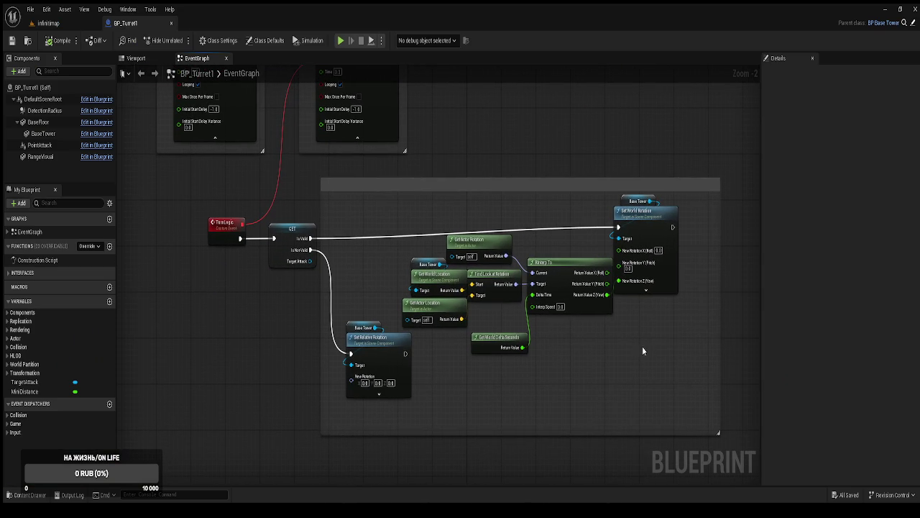
scroll(612, 322, "up", 2)
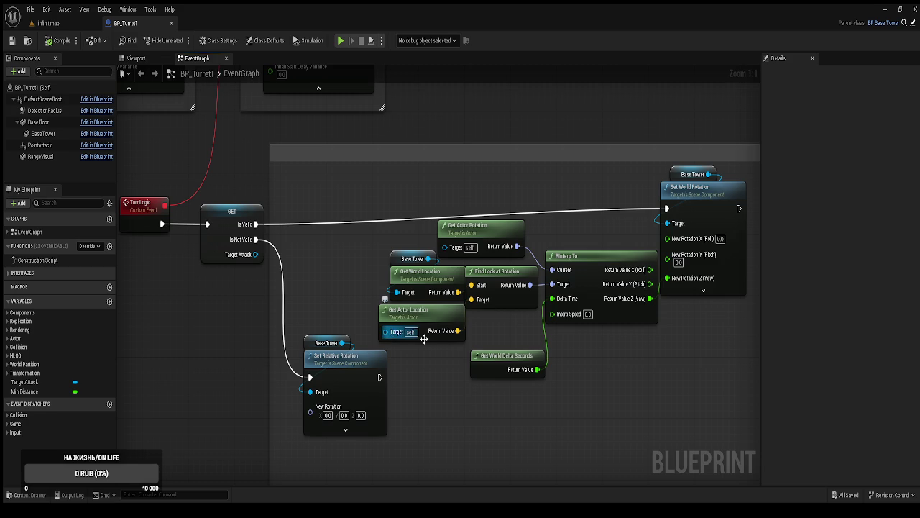
mouse_move(454, 381)
left_mouse_down()
mouse_move(612, 448)
mouse_move(583, 517)
left_mouse_up()
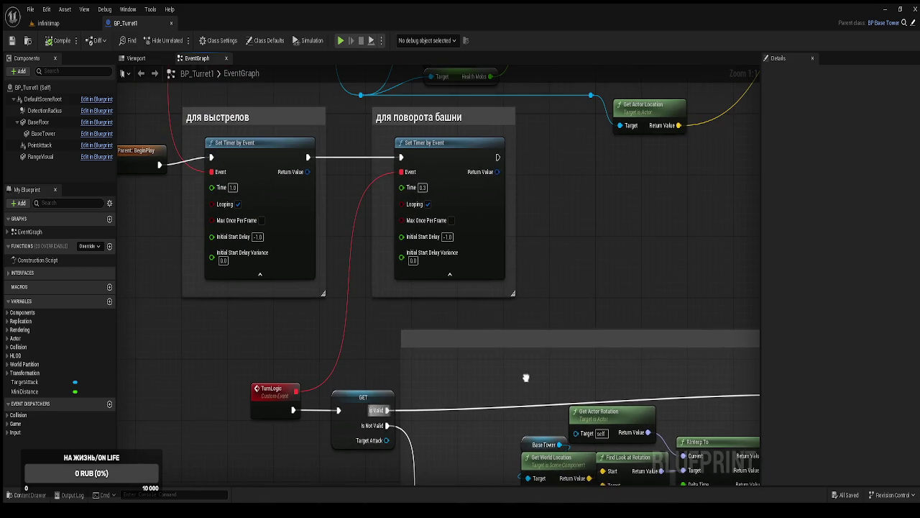
mouse_move(445, 234)
left_mouse_down()
mouse_move(429, 268)
mouse_move(510, 274)
left_mouse_up()
left_click_drag(596, 282, 542, 241)
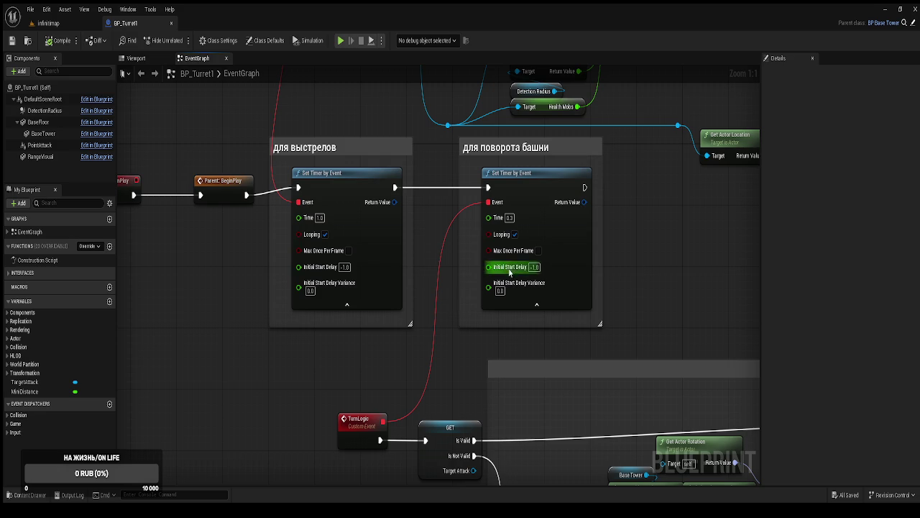
left_click_drag(653, 290, 577, 240)
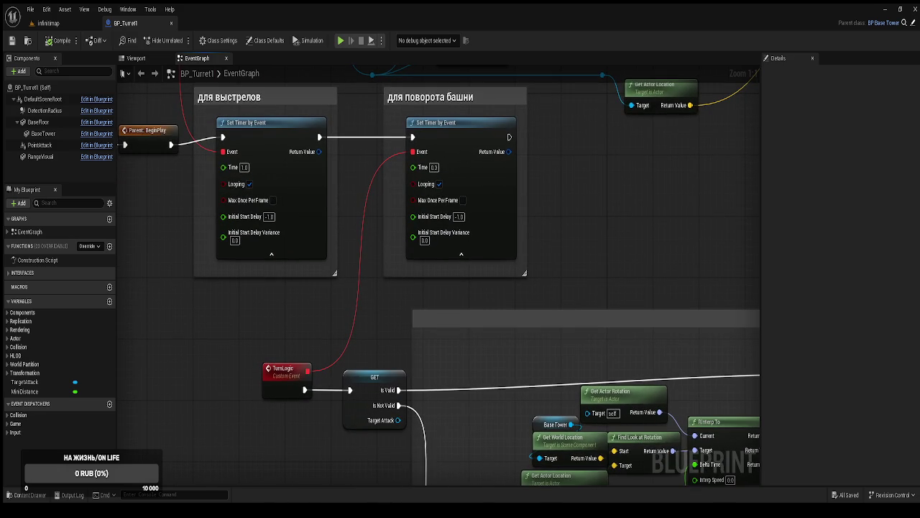
mouse_move(436, 393)
left_mouse_down()
mouse_move(353, 314)
mouse_move(345, 376)
mouse_move(351, 369)
mouse_move(353, 396)
mouse_move(325, 293)
mouse_move(305, 272)
left_mouse_up()
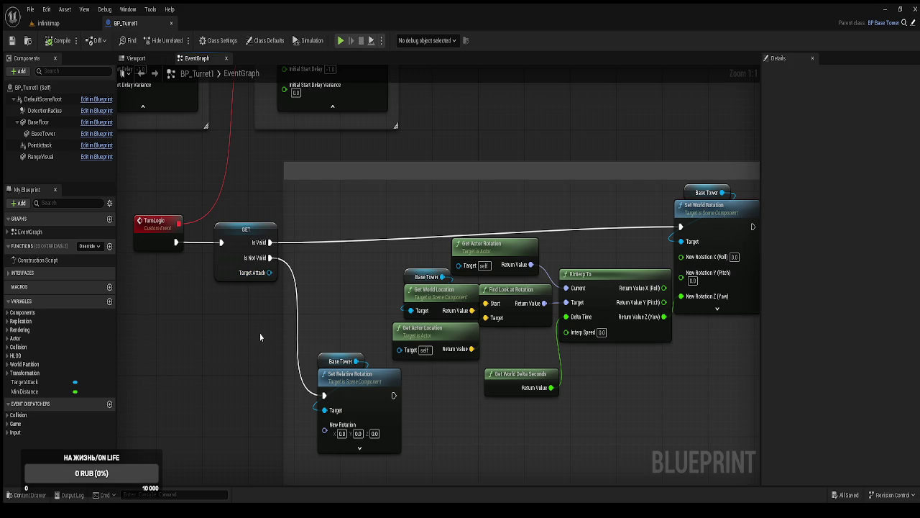
left_click_drag(442, 408, 368, 414)
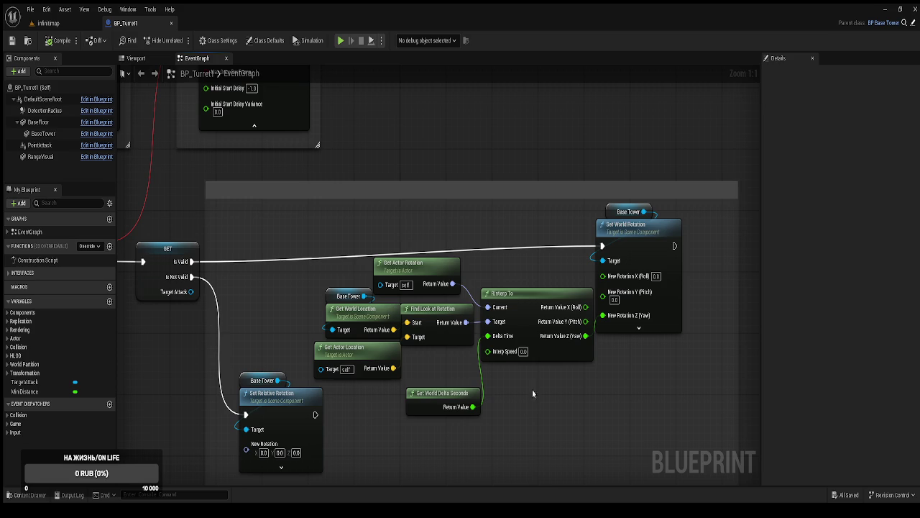
Shift Set World Rotation and Base Tower slightly right, then return to the infinimap level.
mouse_move(681, 372)
left_mouse_down()
mouse_move(595, 216)
mouse_move(600, 204)
mouse_move(643, 227)
left_mouse_up()
left_click(621, 225)
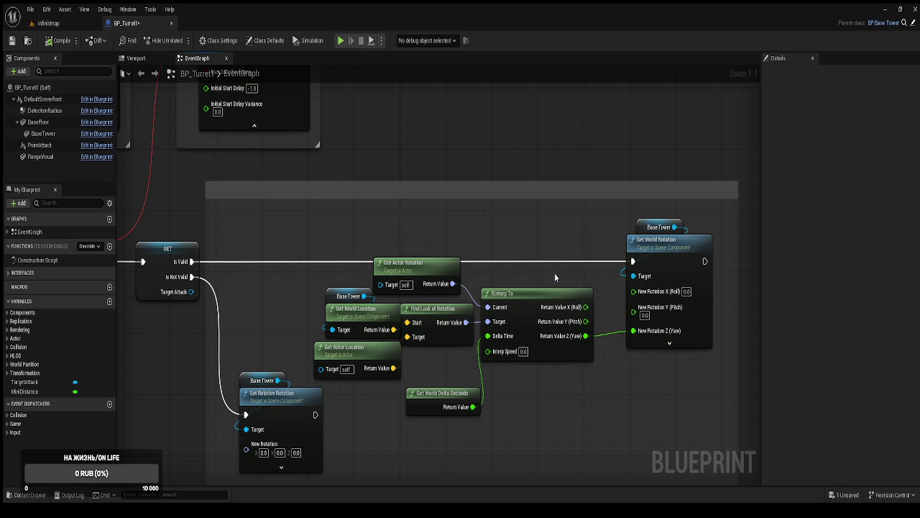
left_click(424, 407)
scroll(417, 432, "down", 3)
scroll(467, 254, "up", 1)
scroll(468, 238, "down", 2)
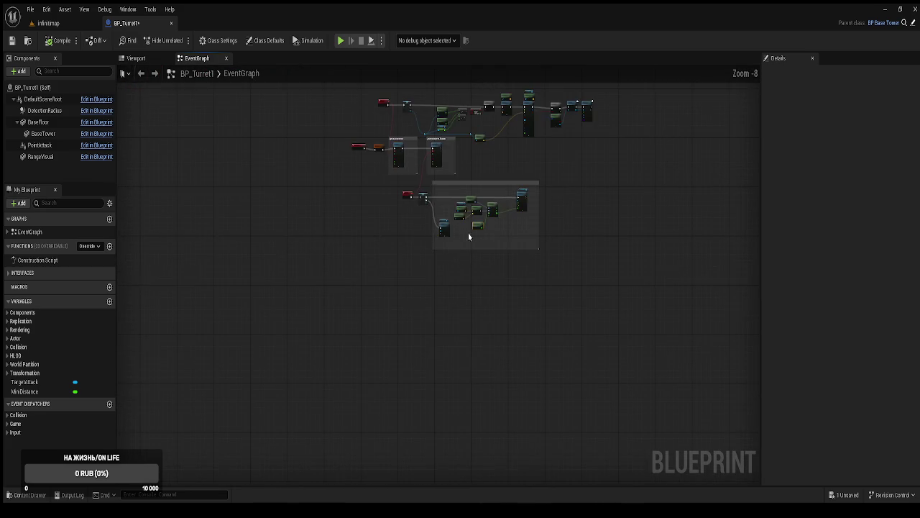
scroll(431, 230, "up", 1)
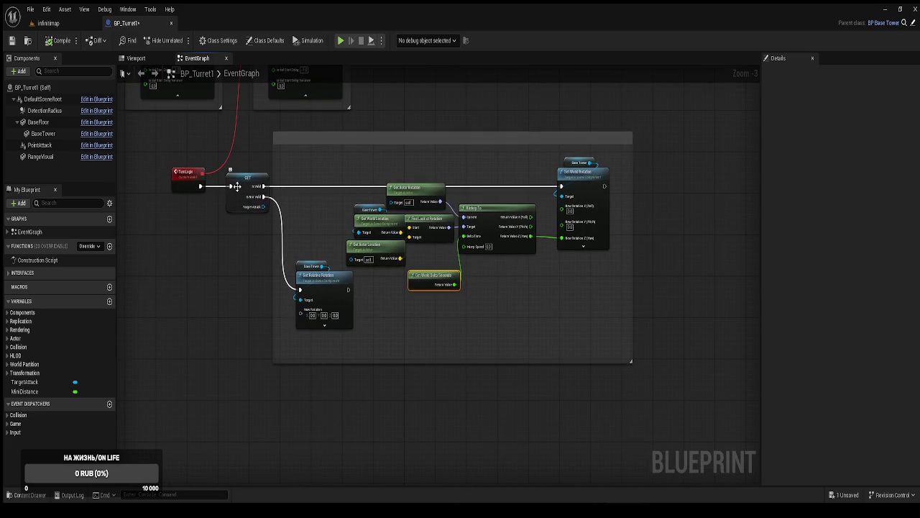
left_click(238, 190)
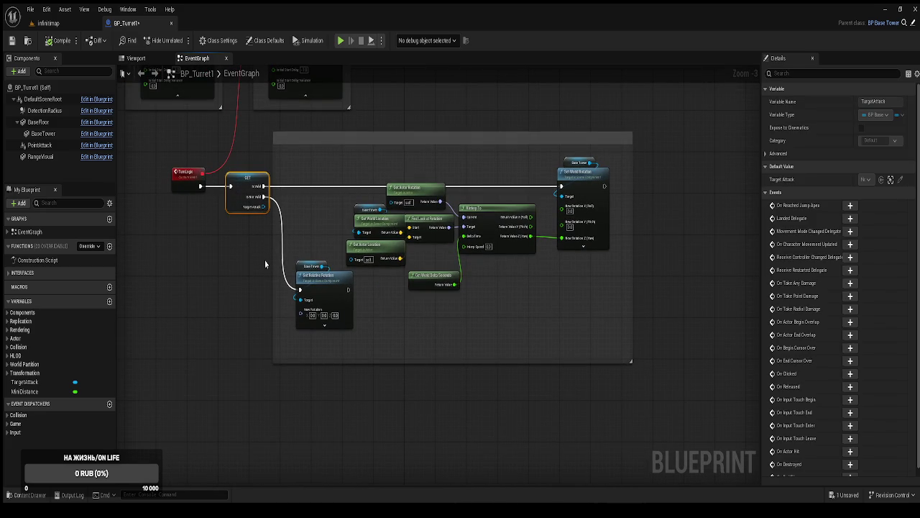
left_click(96, 26)
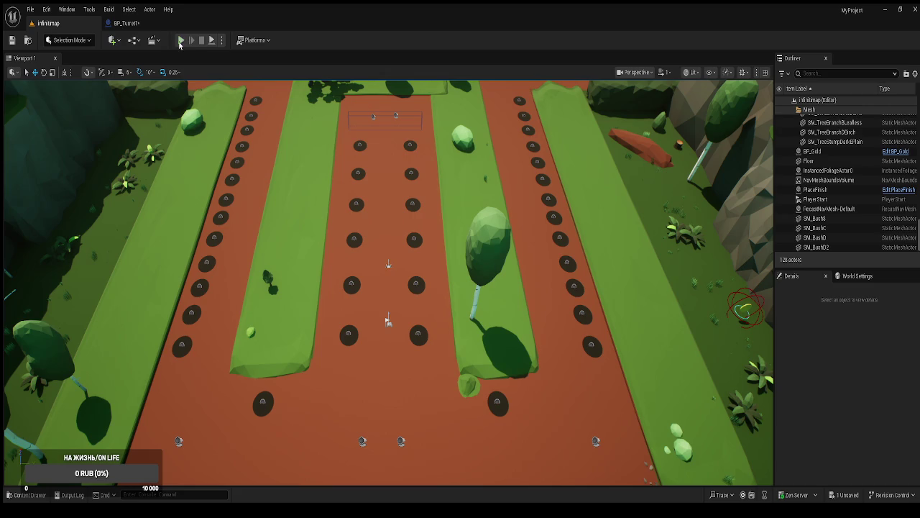
Play infinimap, place a Башня № 1 tower and watch it, then stop and reopen BP_Turret1.
left_click(180, 44)
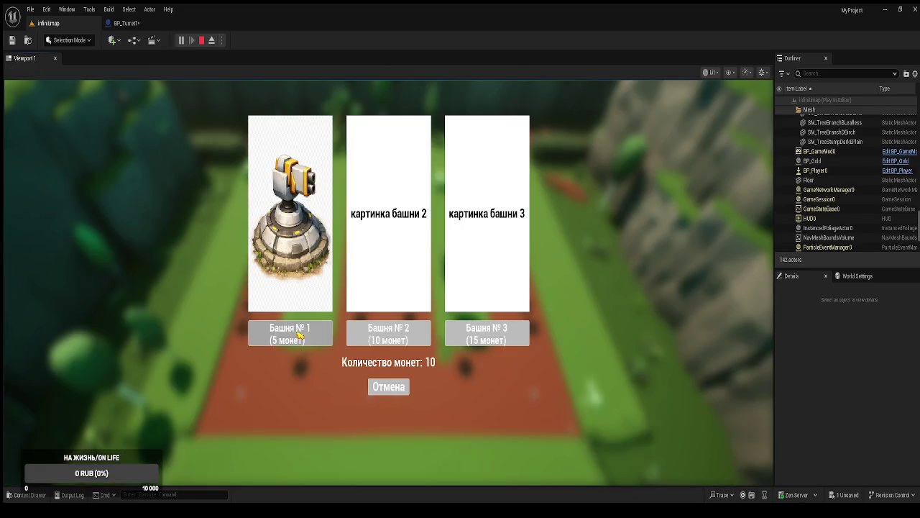
left_click(299, 332)
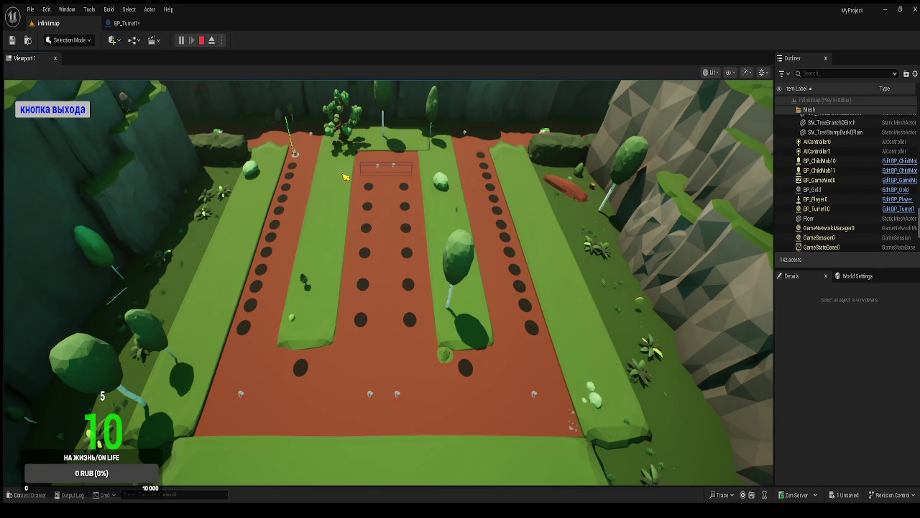
mouse_move(298, 153)
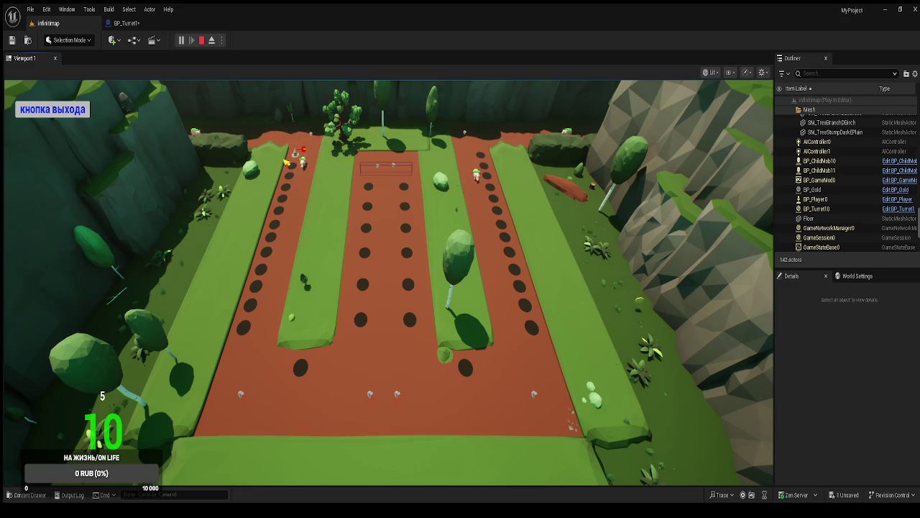
left_click(53, 110)
left_click(126, 23)
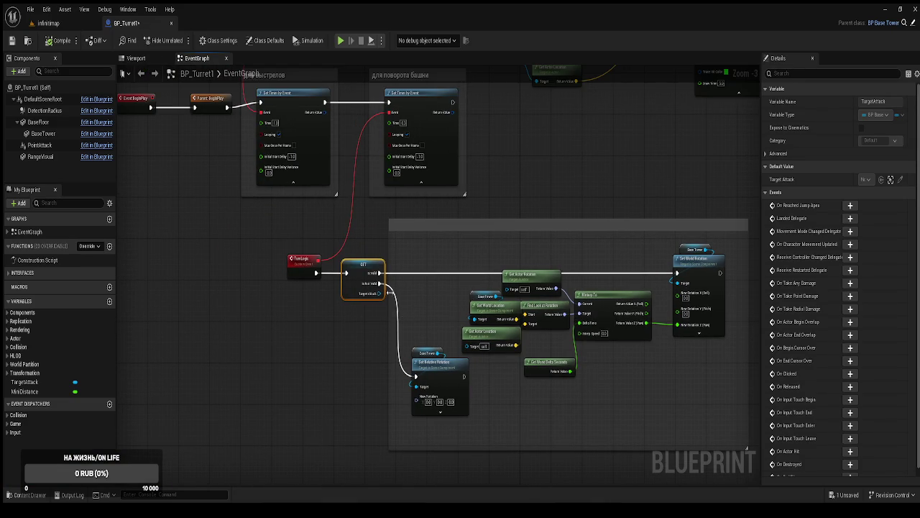
Add a Print String node printing Hello after the Is Valid check, then play infinimap again.
left_click_drag(380, 274, 424, 257)
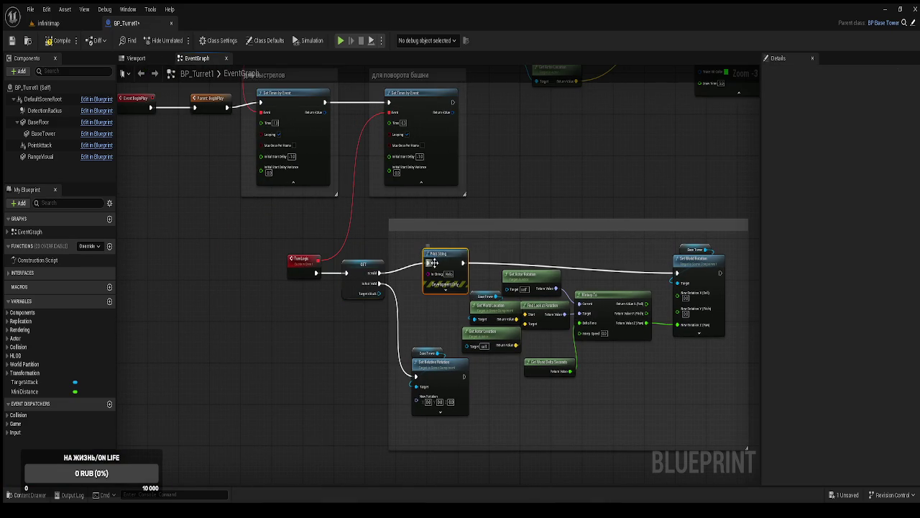
left_click(52, 23)
left_click(180, 40)
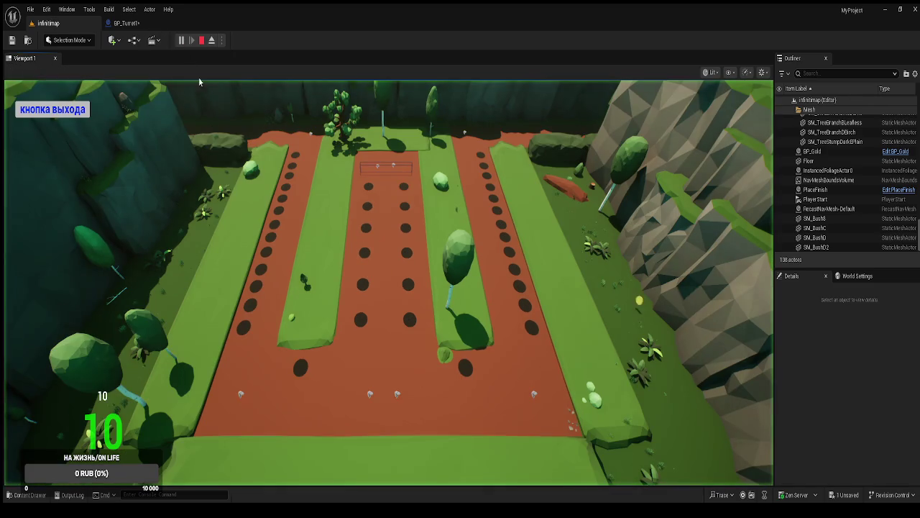
Place a Башня № 1 tower, watch the Hello prints, then stop and reopen BP_Turret1.
left_click(302, 333)
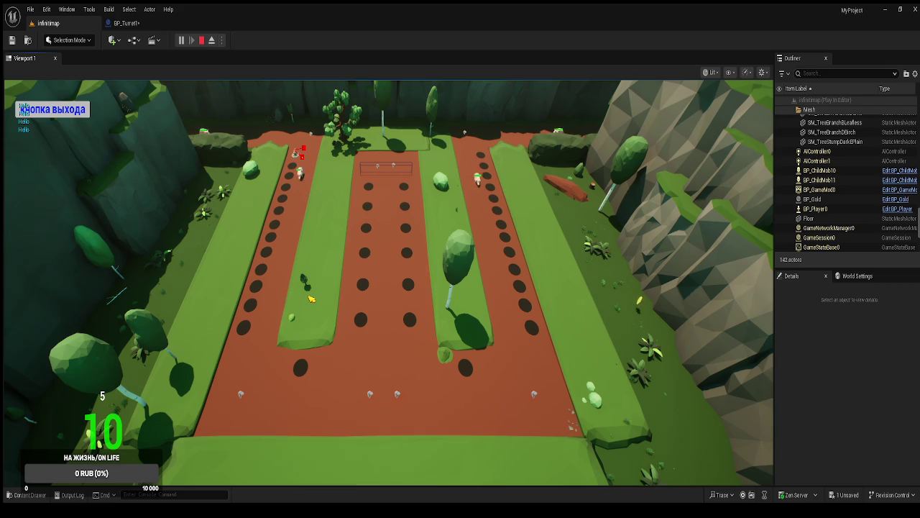
key("Escape")
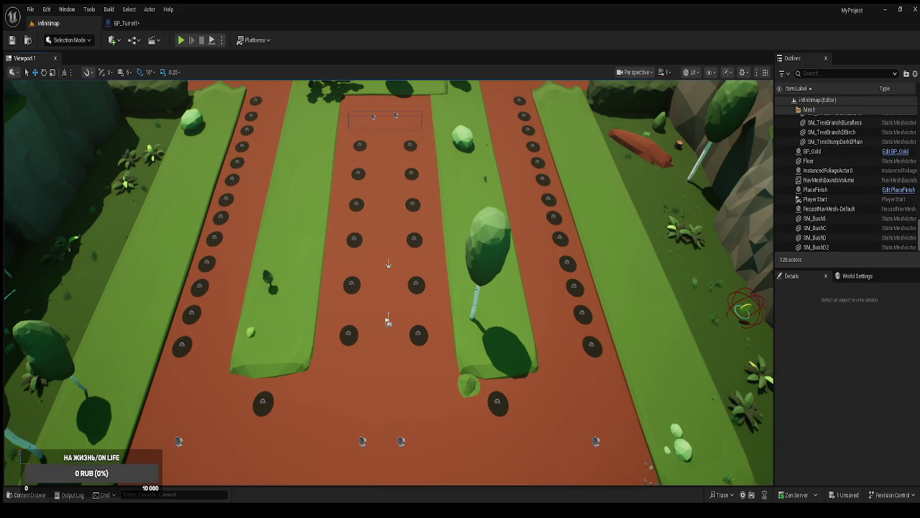
left_click(131, 25)
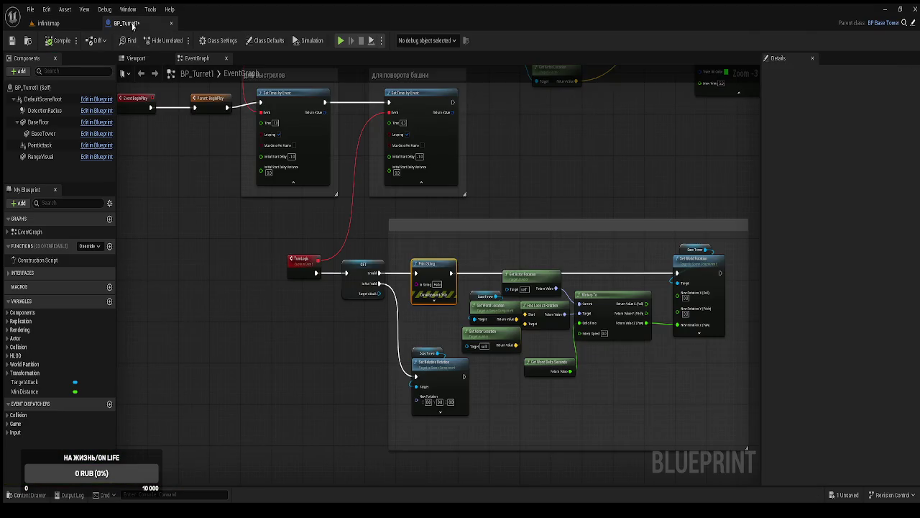
Move Get Actor Rotation up and add a Base Tower getter node to the TurnLogic graph.
scroll(354, 257, "up", 3)
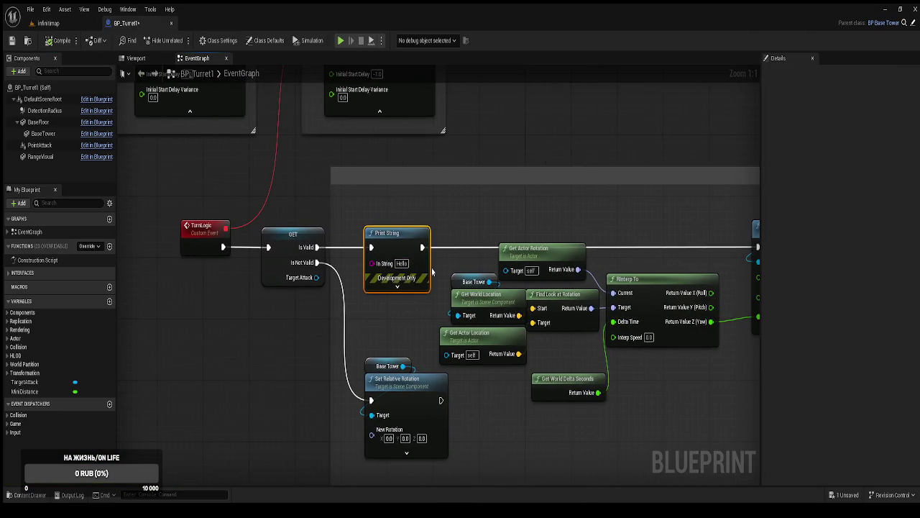
left_click_drag(463, 243, 463, 201)
left_click(516, 130)
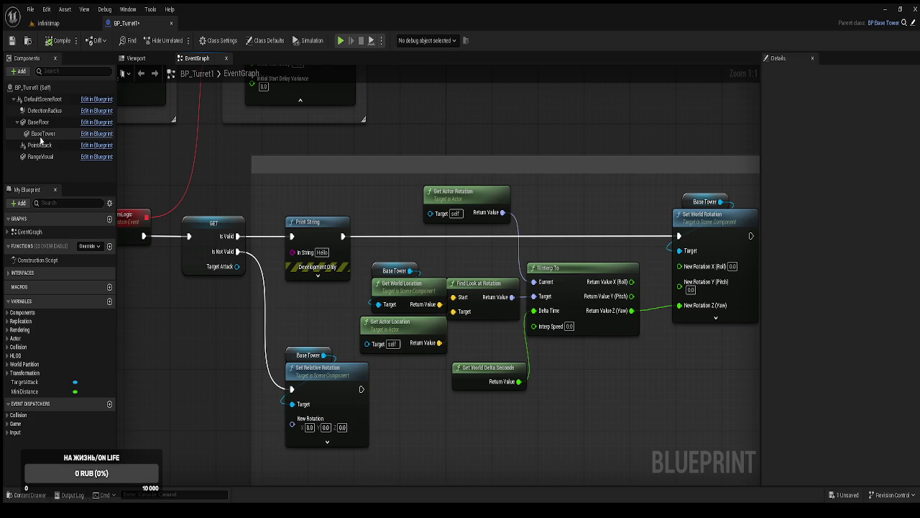
mouse_move(40, 135)
left_mouse_down()
mouse_move(281, 158)
mouse_move(442, 218)
left_mouse_up()
left_click(456, 135)
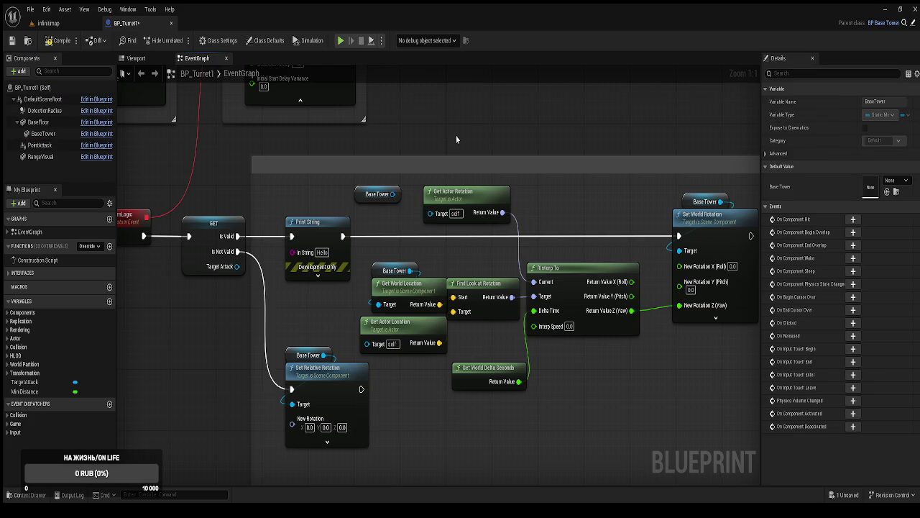
left_click_drag(456, 135, 402, 146)
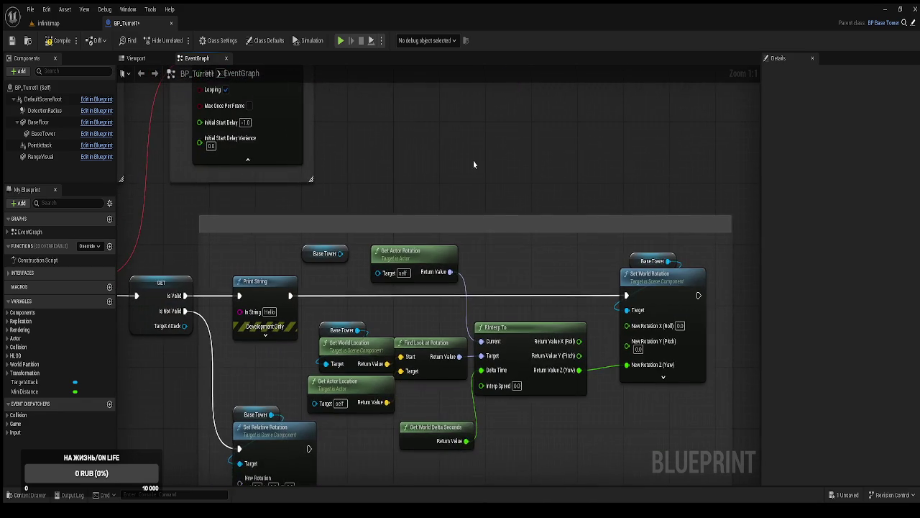
Switch to the infinimap level and open the Content Drawer.
scroll(473, 161, "down", 1)
left_click(46, 24)
key("ctrl+space")
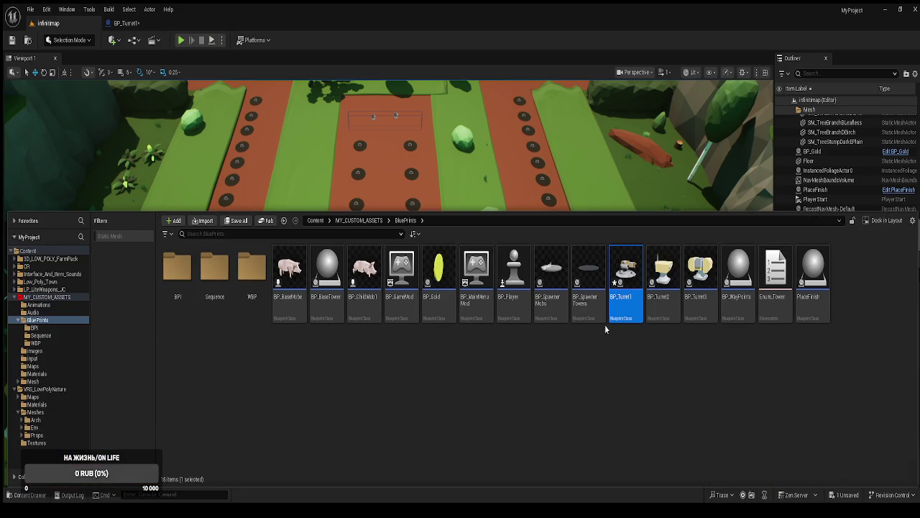
Open BP_Turret2 from the content browser and view its ShootLogic event.
left_click(663, 288)
double_click(670, 297)
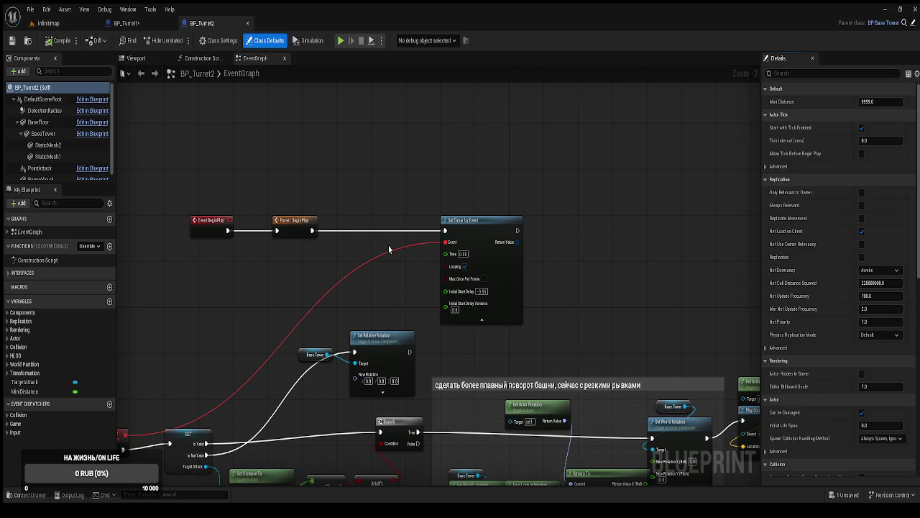
scroll(512, 269, "up", 1)
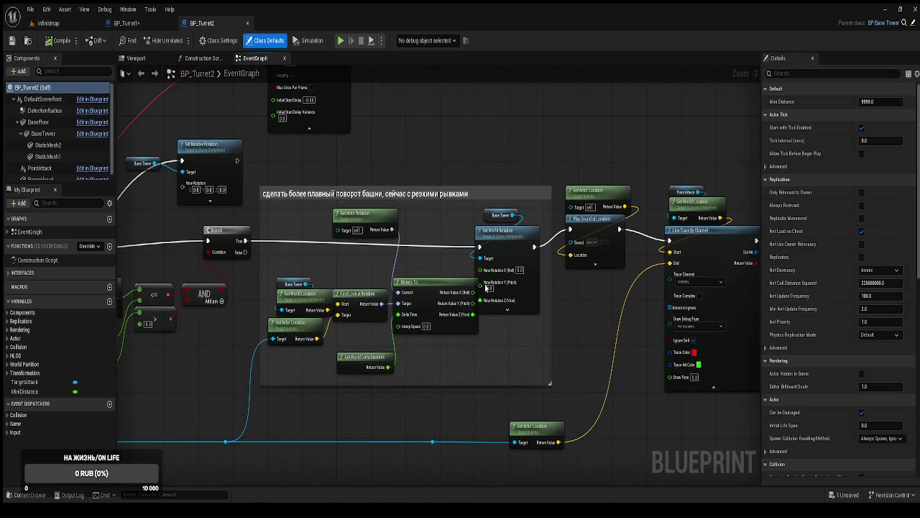
mouse_move(412, 406)
left_mouse_down()
mouse_move(559, 345)
mouse_move(679, 323)
mouse_move(773, 322)
left_mouse_up()
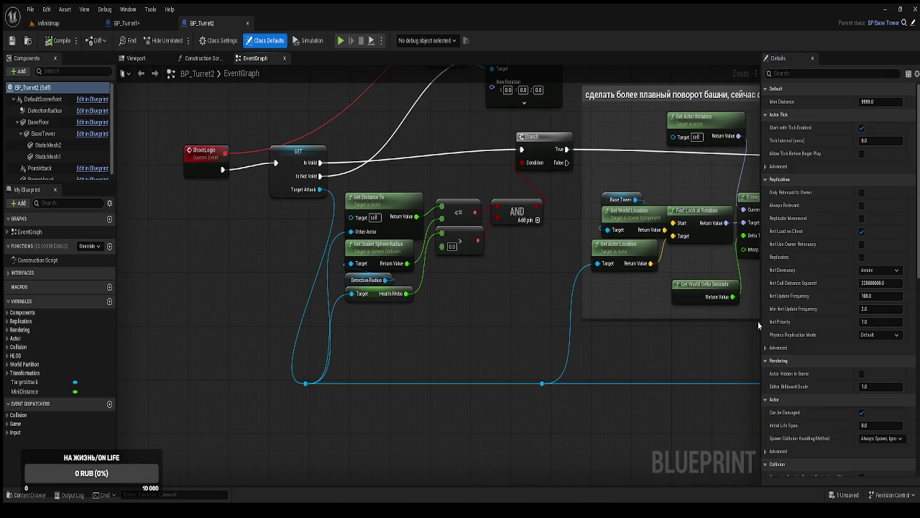
In BP_Turret1, connect Target Attack to Get Actor Location and delete the unused Base Tower node.
left_click(126, 23)
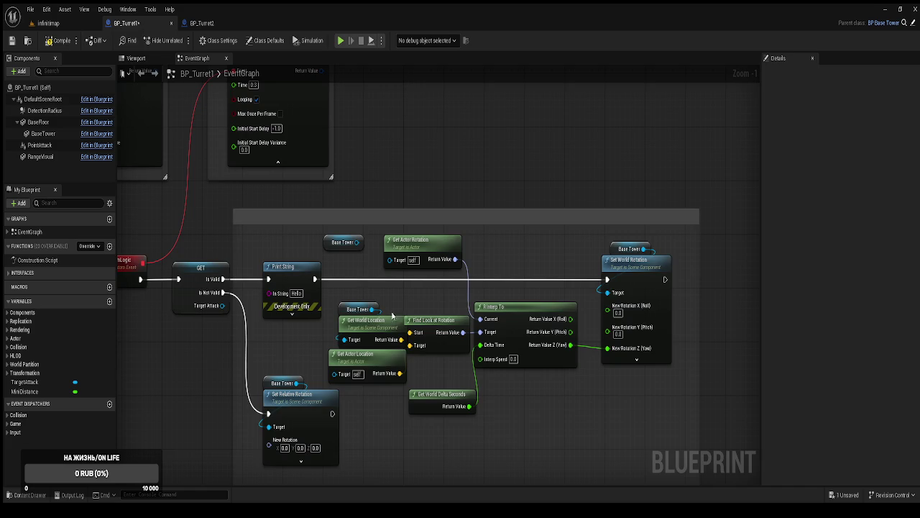
left_click_drag(377, 430, 502, 290)
scroll(478, 262, "up", 1)
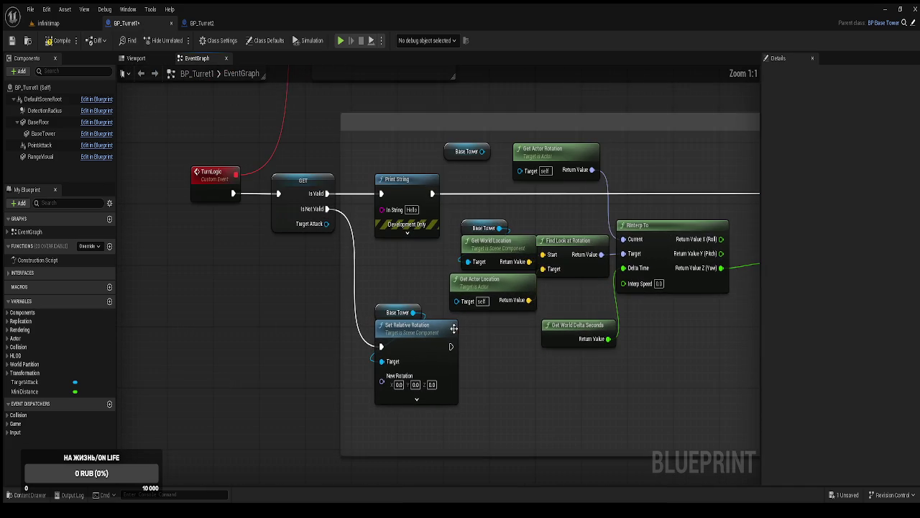
left_click_drag(325, 230, 470, 309)
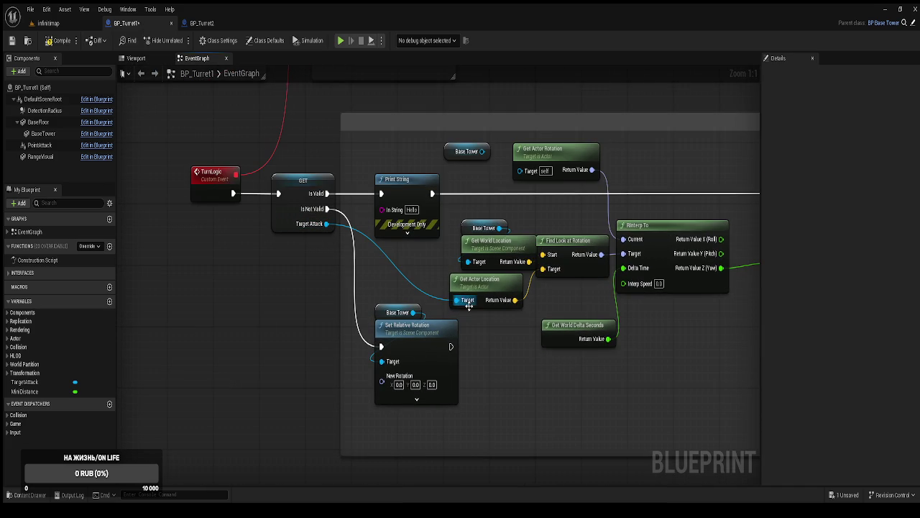
left_click(57, 41)
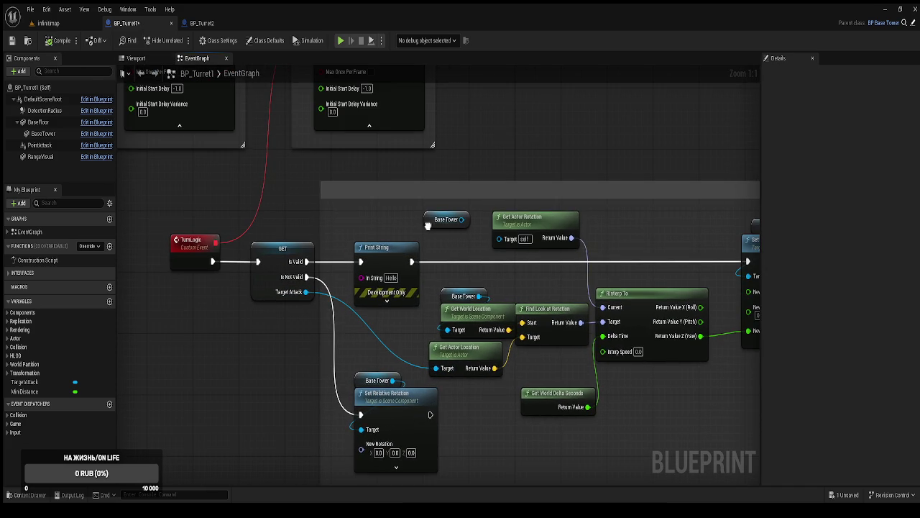
key("Delete")
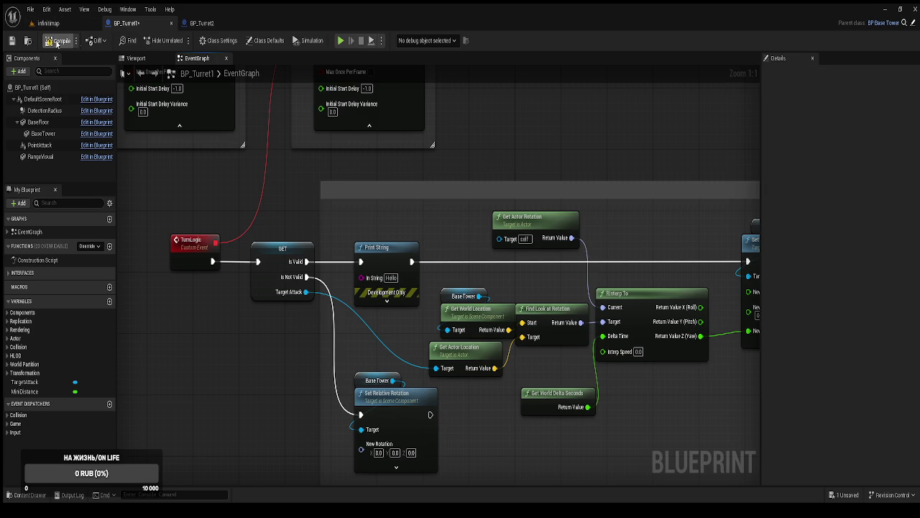
Close BP_Turret2, play infinimap, buy the first tower for 5 coins, and fly toward it.
middle_click(212, 24)
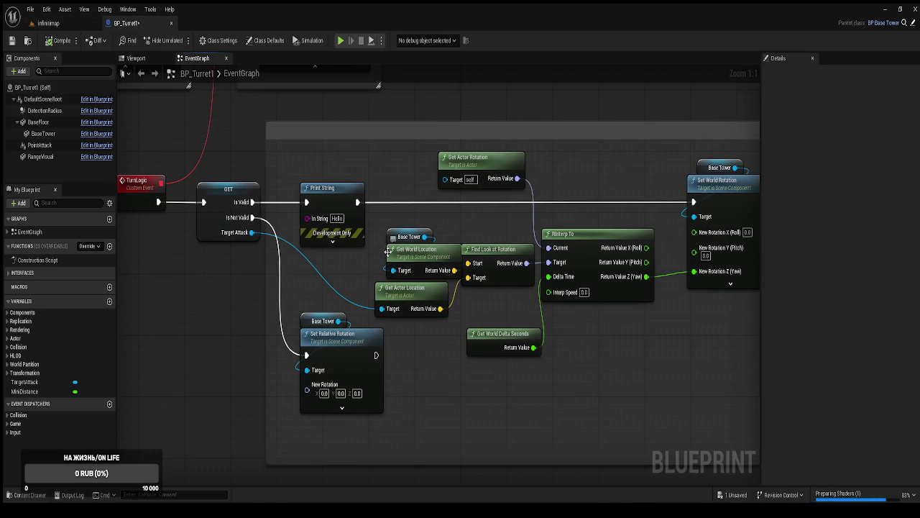
left_click(78, 25)
left_click(181, 41)
left_click(299, 159)
left_click(288, 330)
left_click(211, 41)
left_click_drag(733, 380, 460, 302)
Fly the ejected camera to the turret, place a turret in a path hole, then stop play.
key("w")
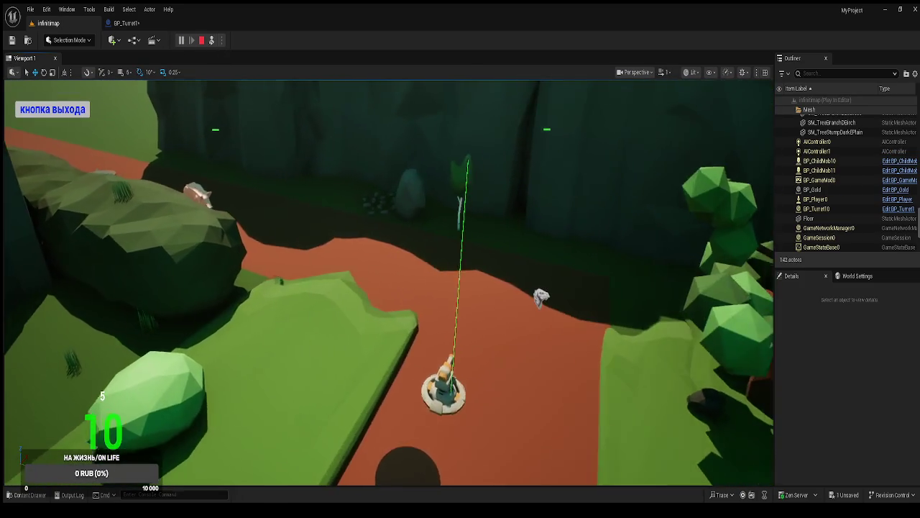
mouse_move(331, 372)
left_mouse_down()
mouse_move(743, 409)
mouse_move(574, 247)
mouse_move(417, 236)
mouse_move(503, 252)
mouse_move(402, 231)
mouse_move(352, 241)
left_mouse_up()
left_click(212, 41)
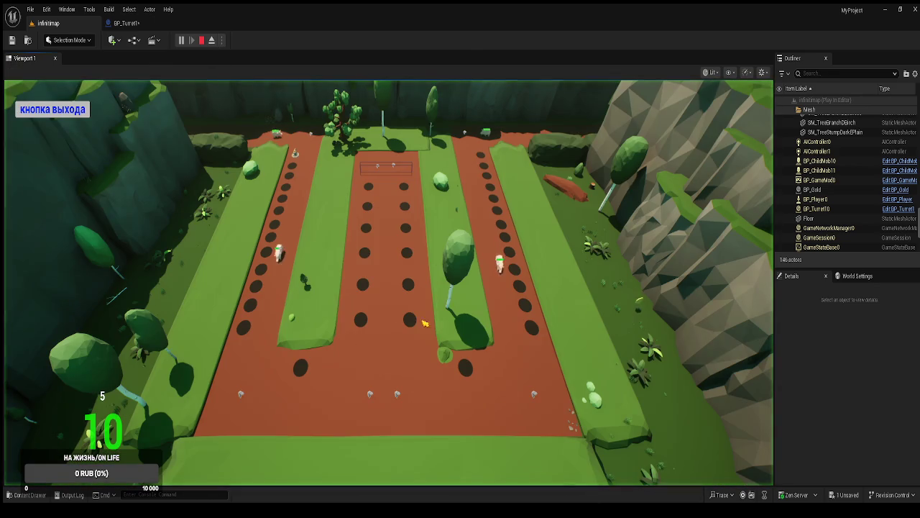
left_click(302, 369)
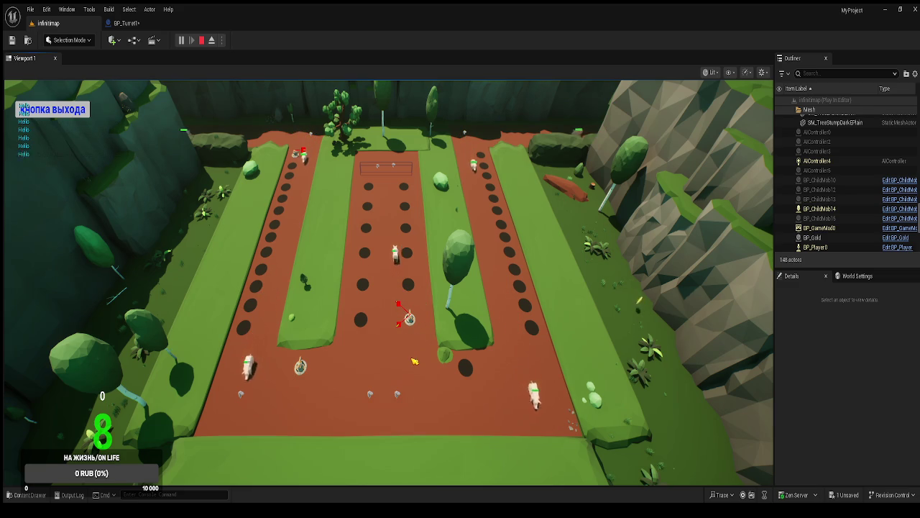
left_click(55, 113)
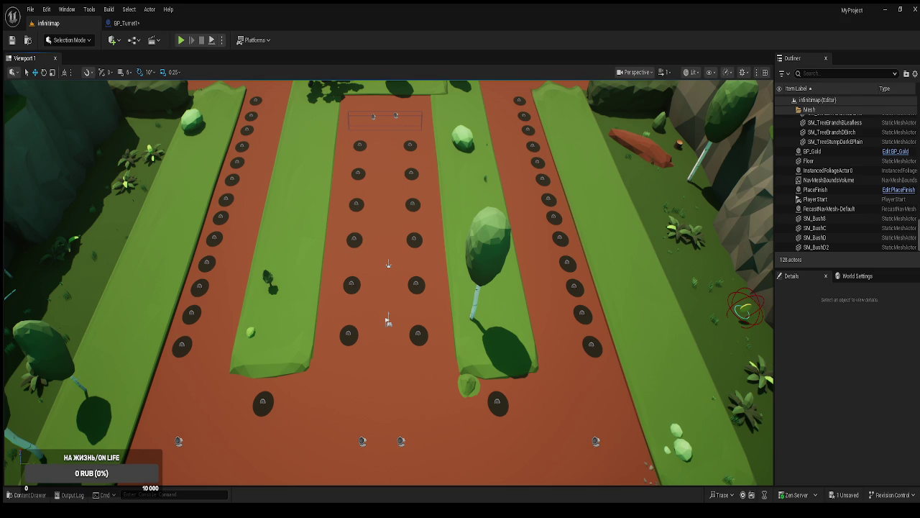
Save all changes with Ctrl+Shift+S and open the MainMenu level from the Maps folder.
left_click_drag(556, 320, 555, 356)
key("ctrl+shift+s")
key("ctrl+space")
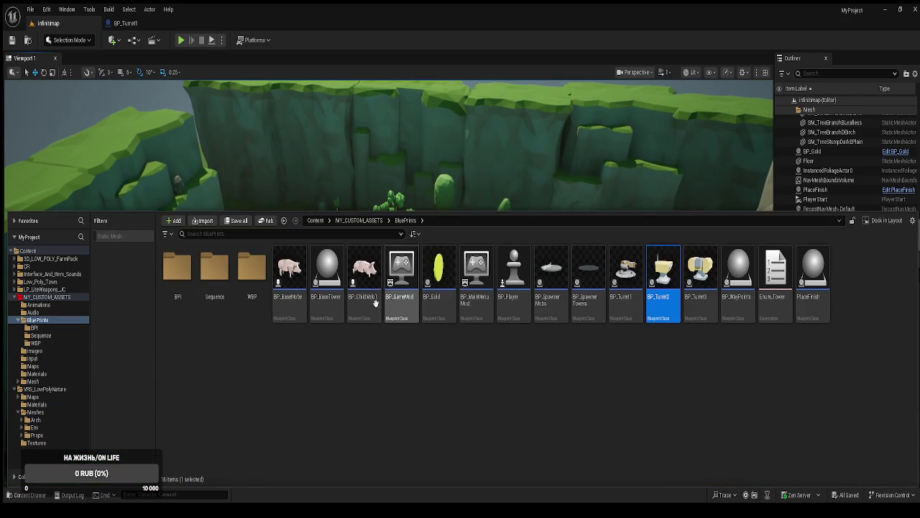
left_click(34, 366)
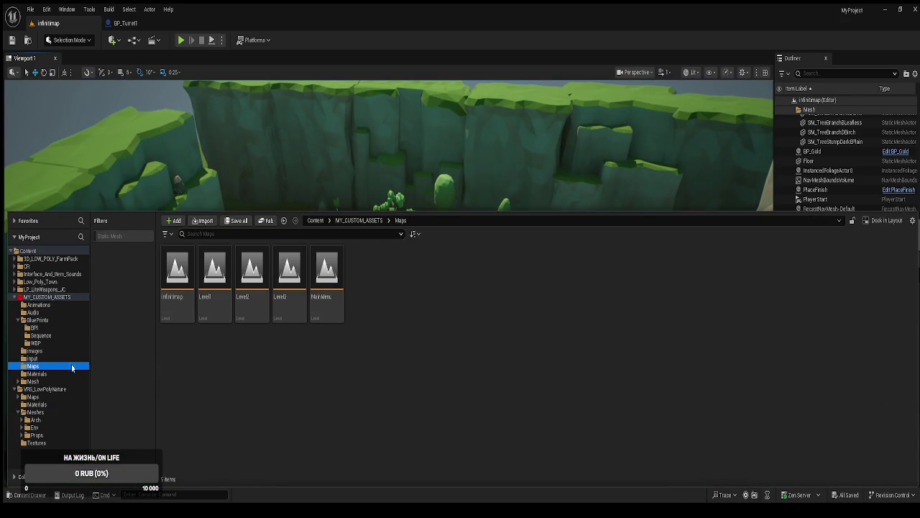
left_click(330, 299)
key("Return")
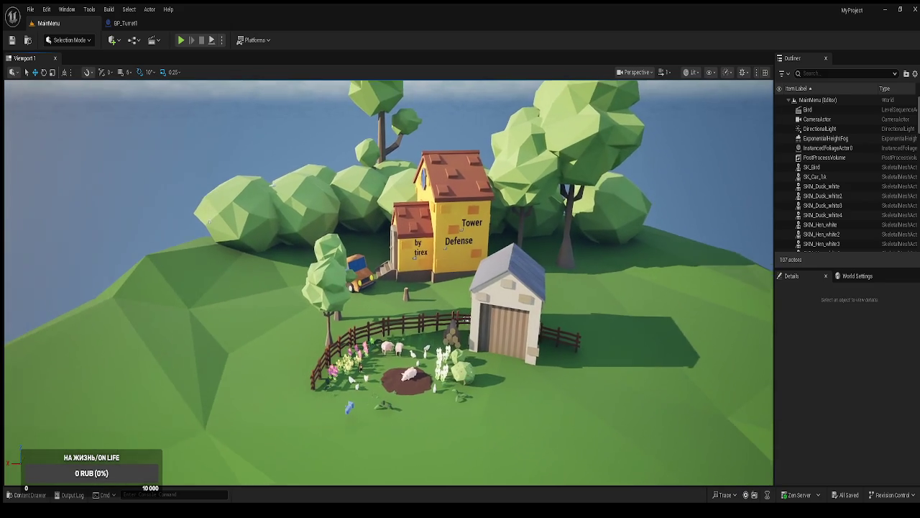
left_click(182, 40)
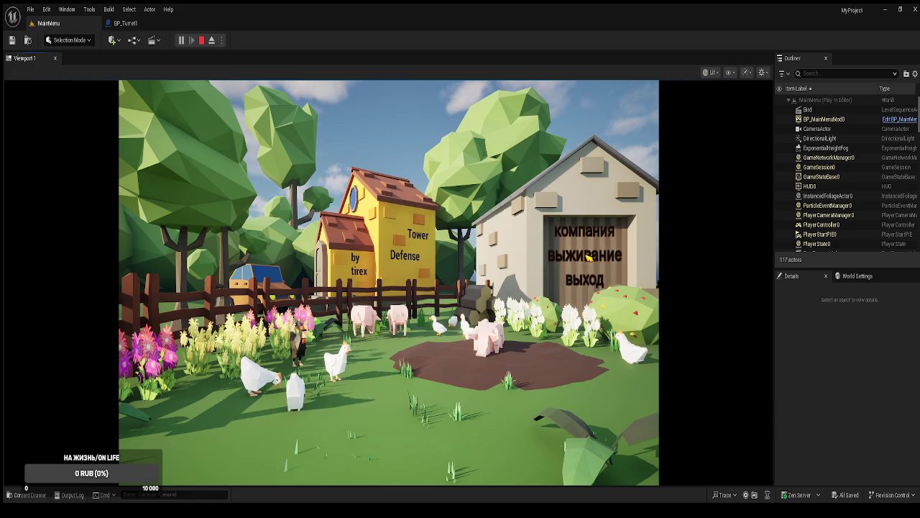
left_click(588, 258)
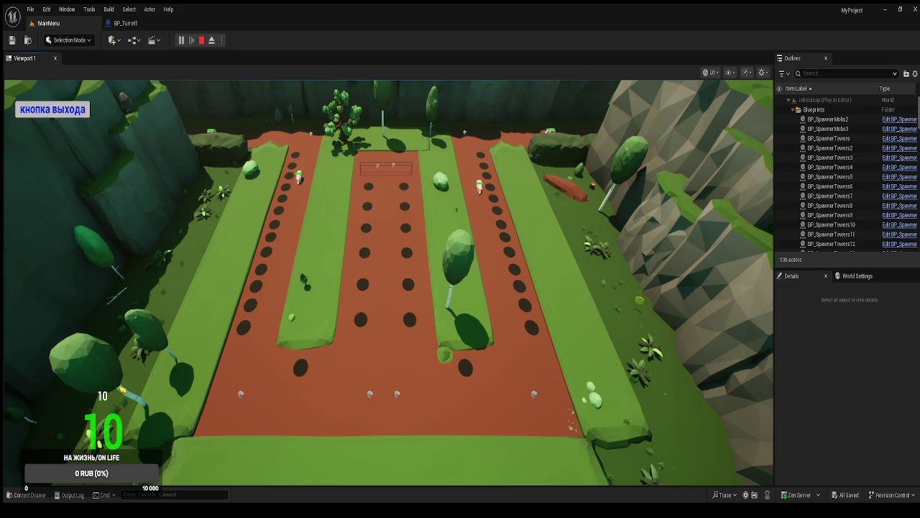
left_click(53, 110)
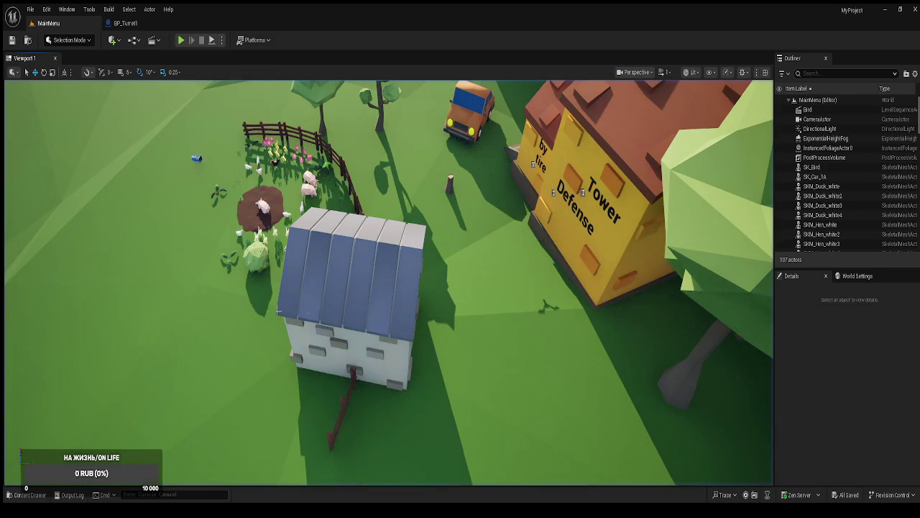
Play the MainMenu level, stop it, then start a fresh play session.
left_click(181, 41)
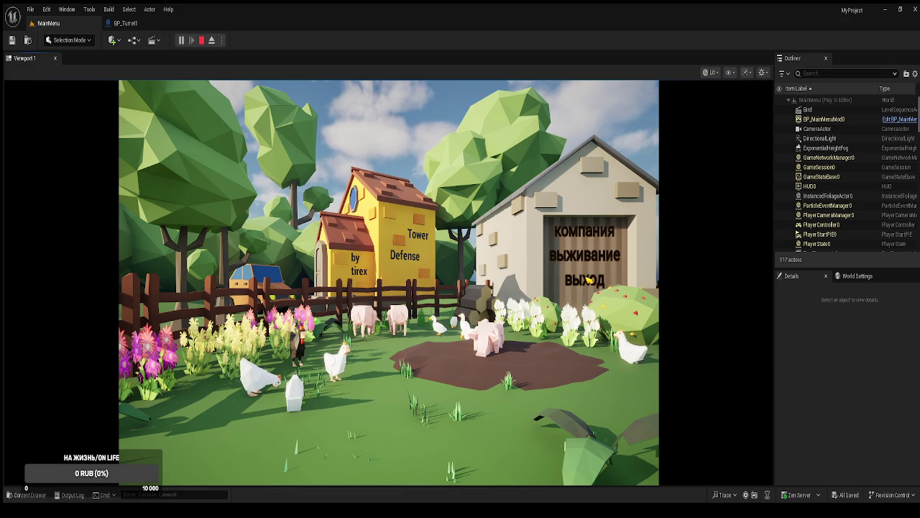
left_click(588, 280)
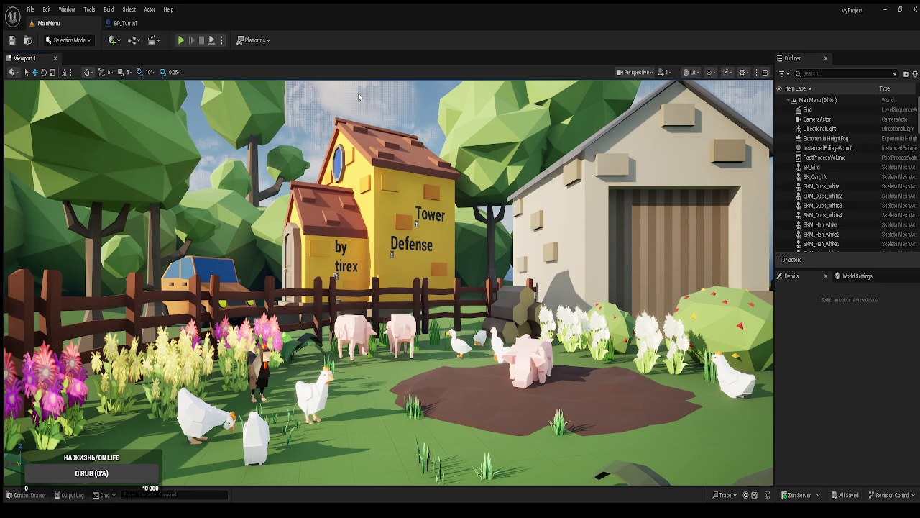
left_click(181, 40)
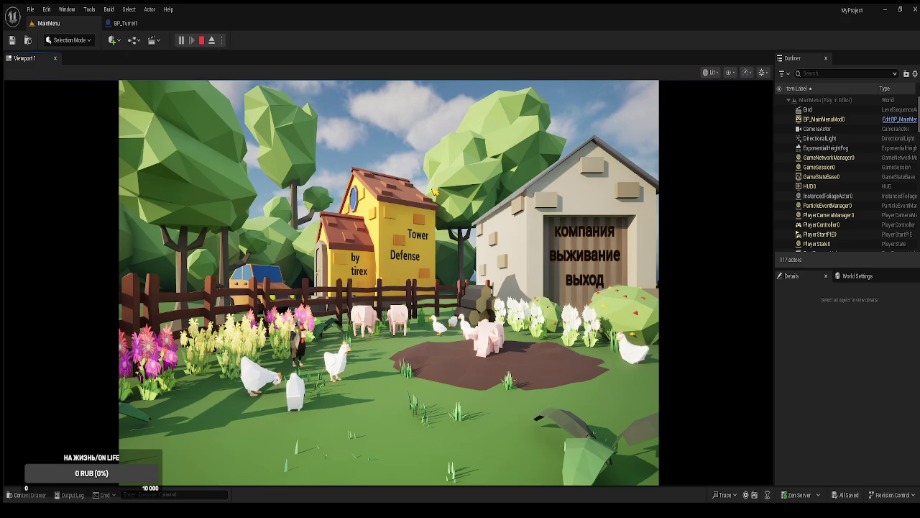
End the MainMenu Play In Editor session with the toolbar Stop button.
left_click(579, 284)
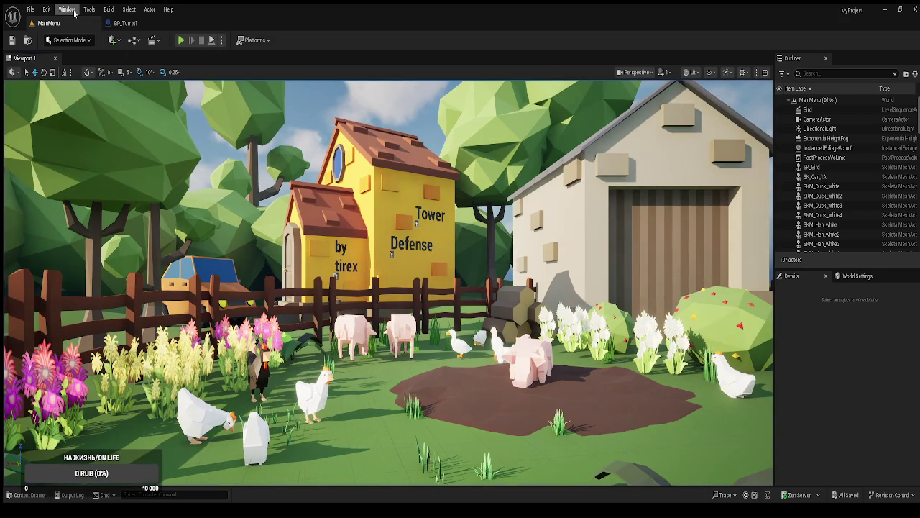
Search Editor Preferences for 'cpu', leave Use Less CPU when in Background off, and return to MainMenu.
left_click(72, 141)
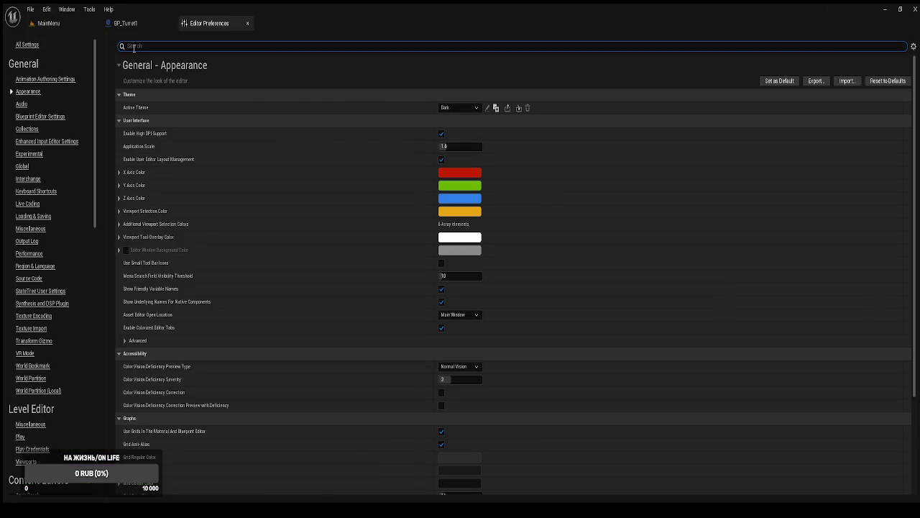
type("cpu")
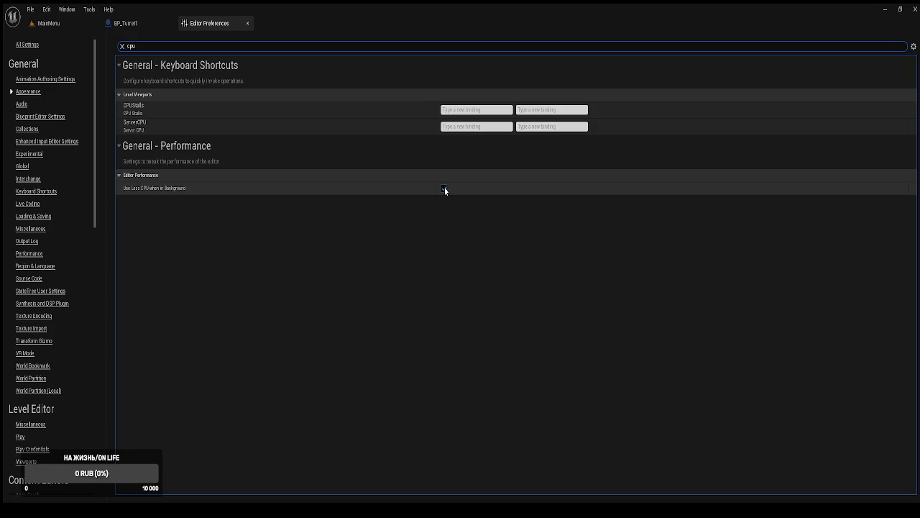
left_click(445, 189)
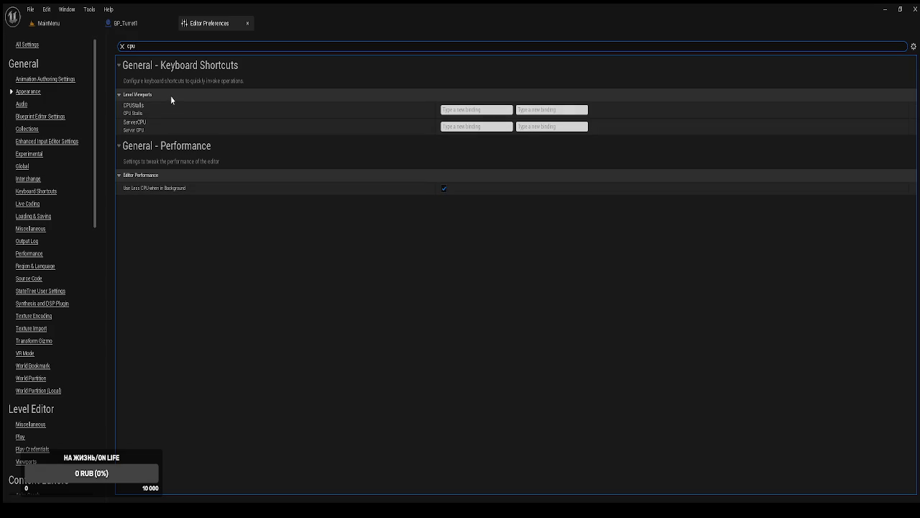
left_click(443, 189)
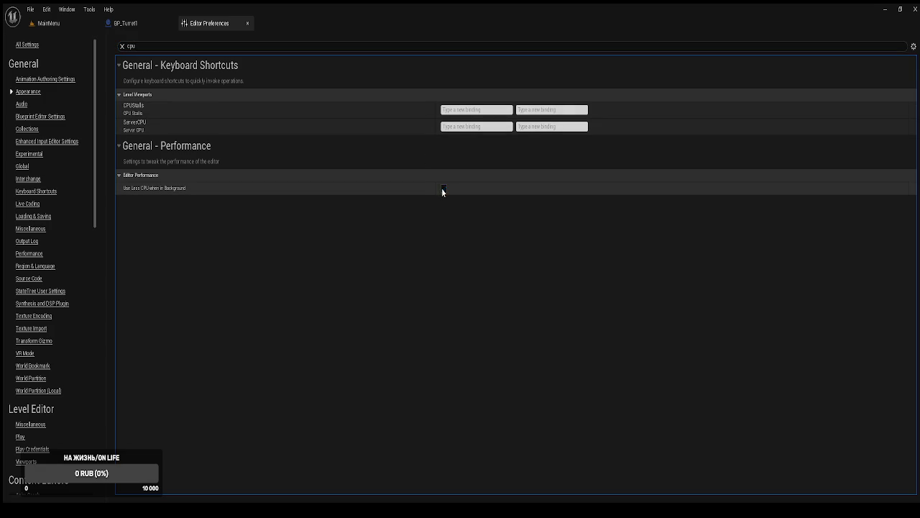
left_click(56, 24)
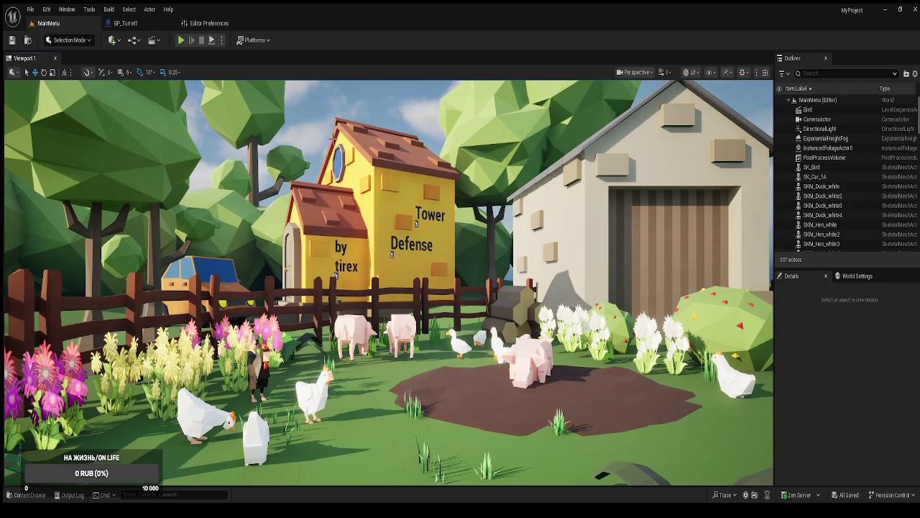
Play the MainMenu level inside the editor, then exit the preview with Escape.
left_click(181, 40)
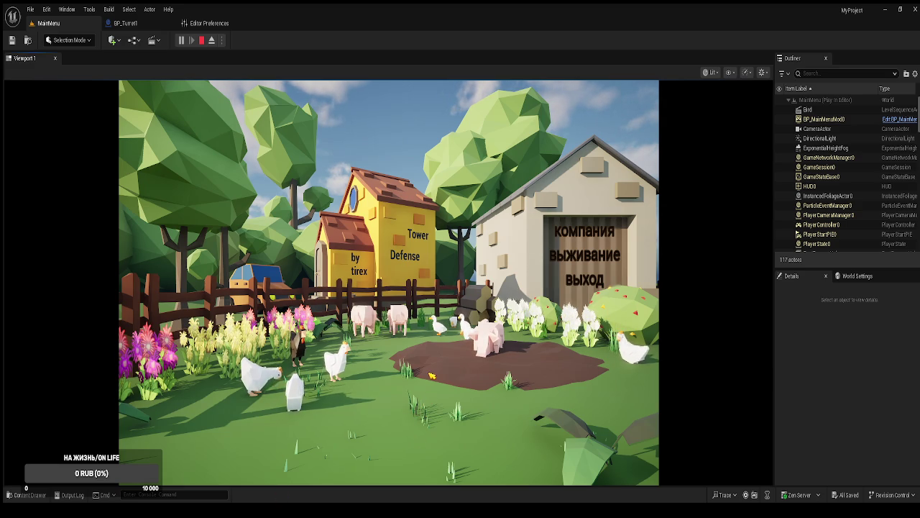
key("Escape")
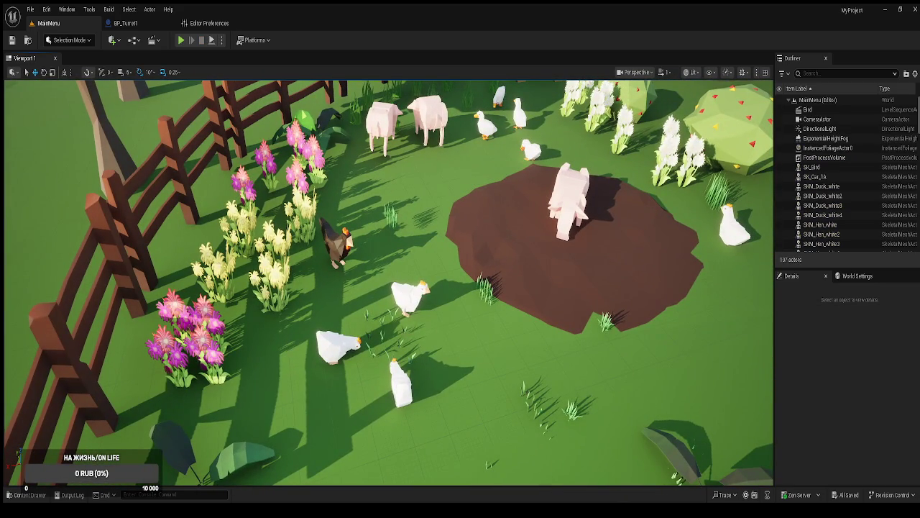
Rotate the white hen SKM_Hen_white2 to a new heading and preview it in a quick play session.
left_click(411, 293)
key("e")
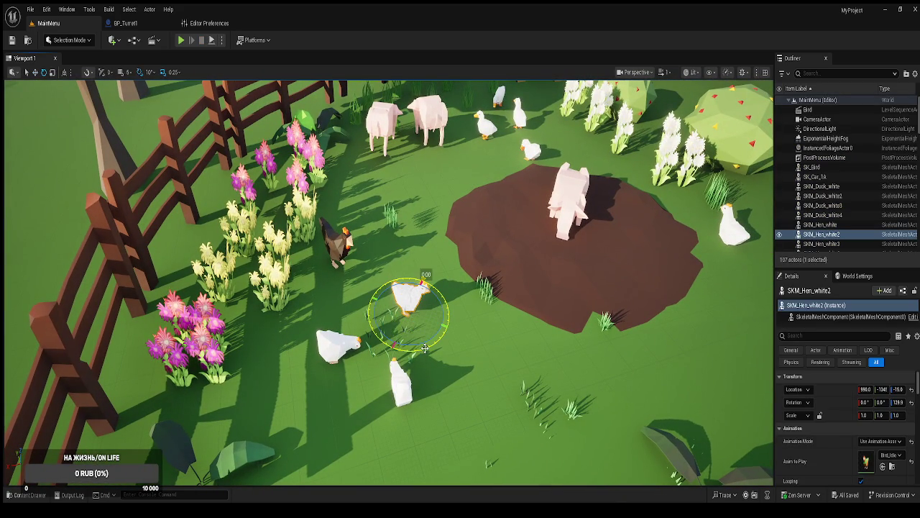
left_click_drag(425, 348, 394, 349)
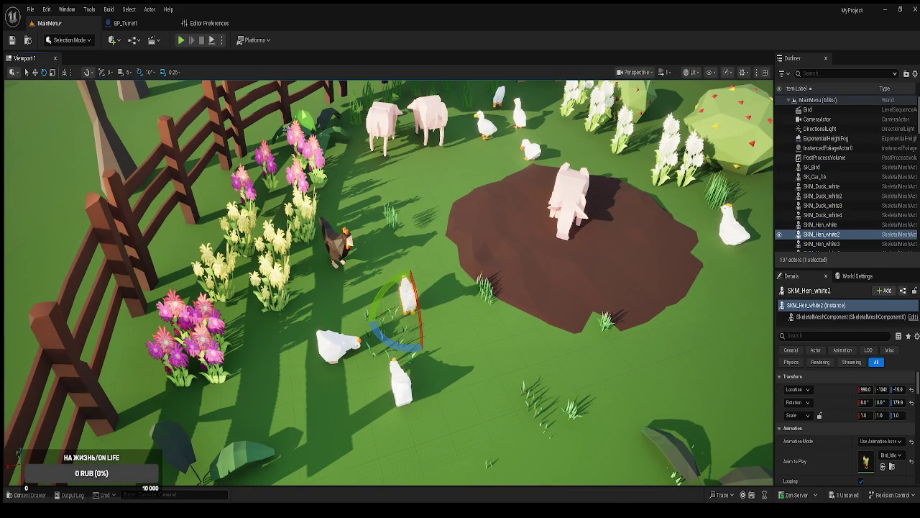
left_click(181, 41)
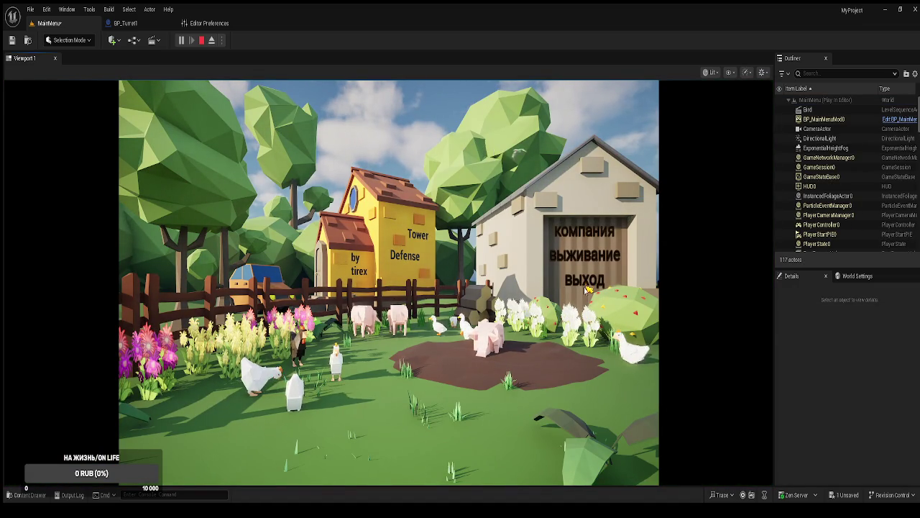
key("Escape")
Frame the hen, rotate it another 30 degrees, and playtest the scene again.
key("f")
left_click_drag(471, 303, 480, 329)
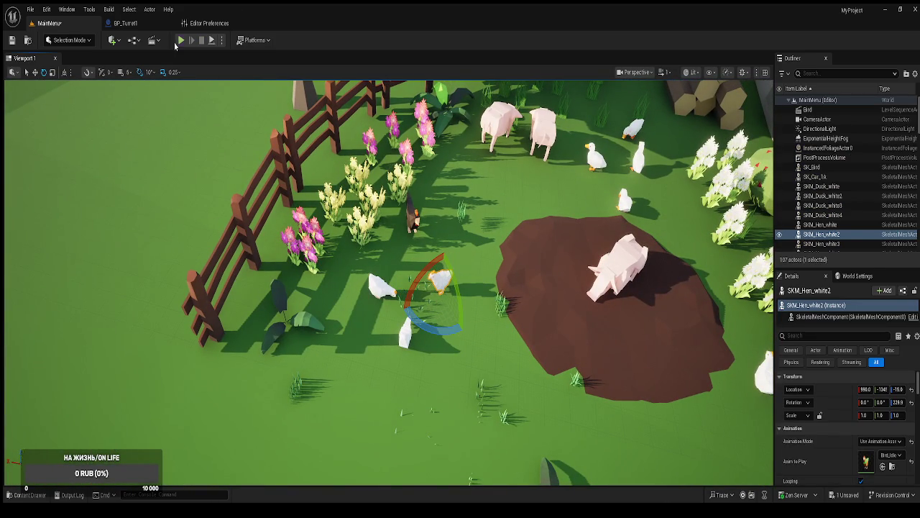
left_click(182, 41)
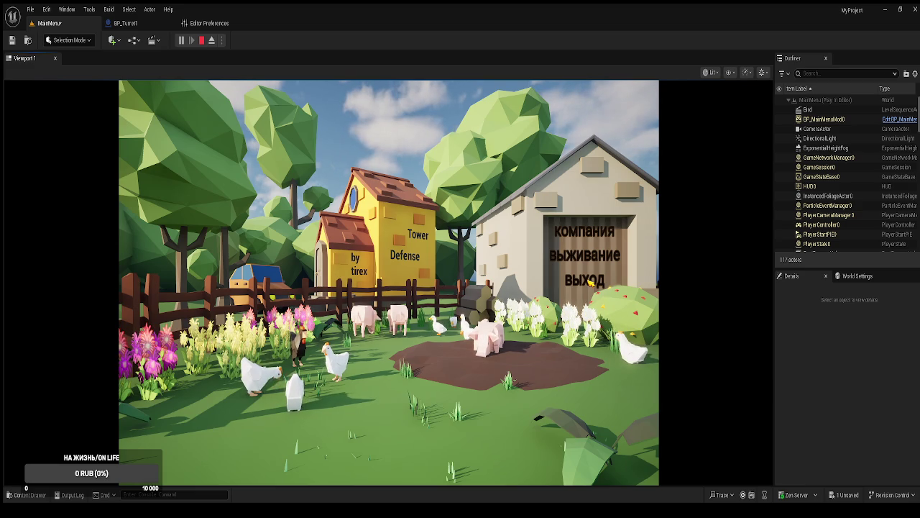
key("Escape")
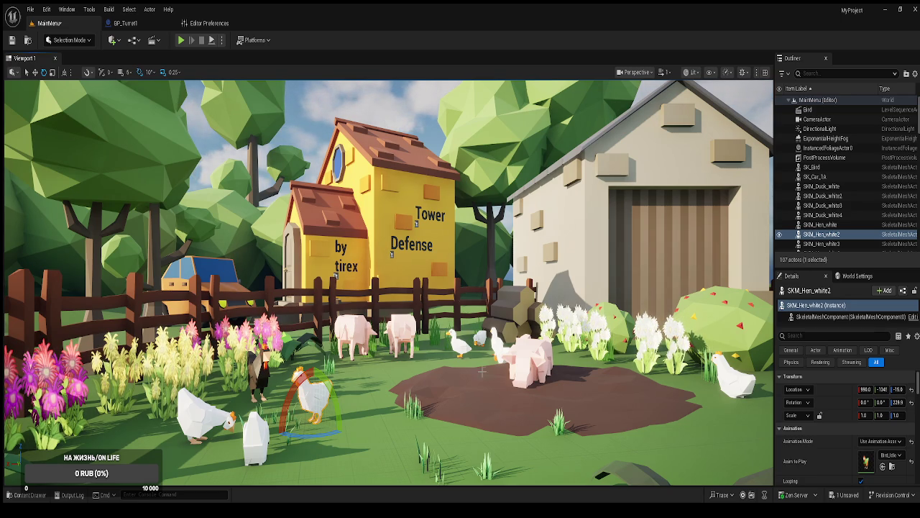
Load the infinitmap level from the Maps folder and go back to the Editor Preferences page.
key("ctrl+space")
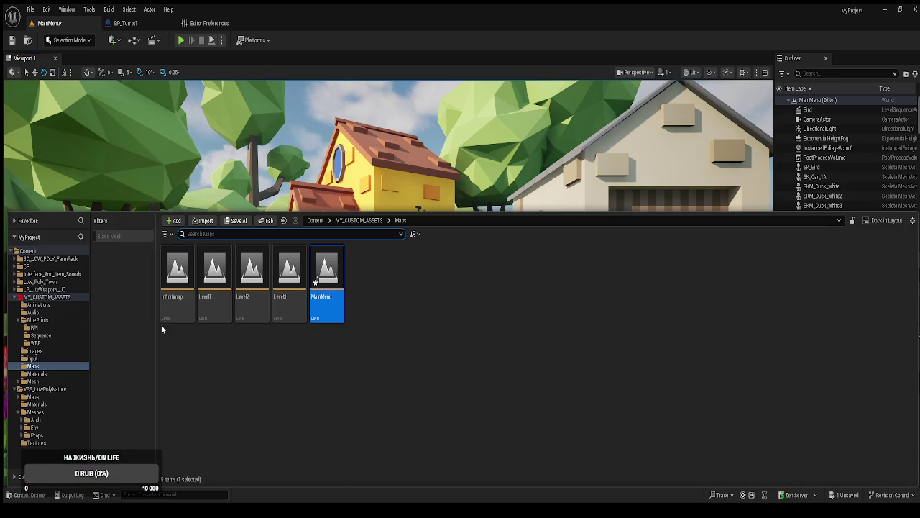
left_click(178, 305)
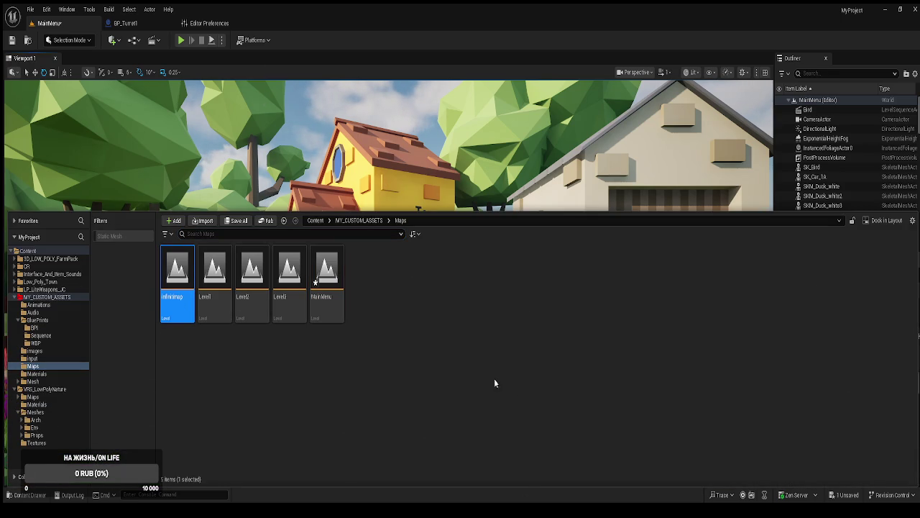
key("Return")
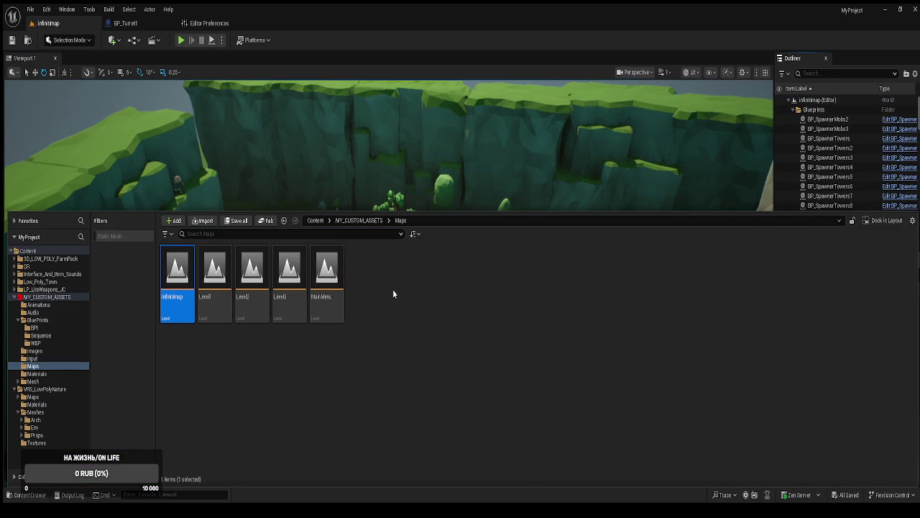
left_click(287, 160)
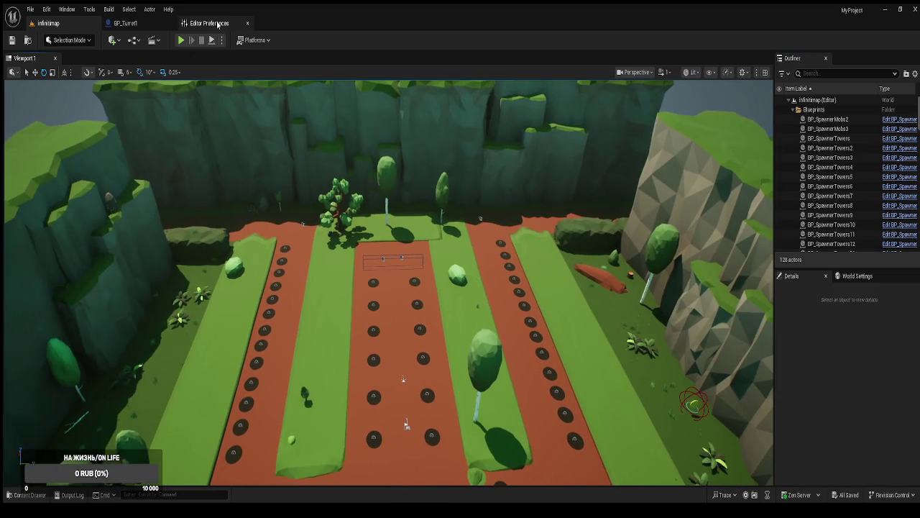
left_click(209, 23)
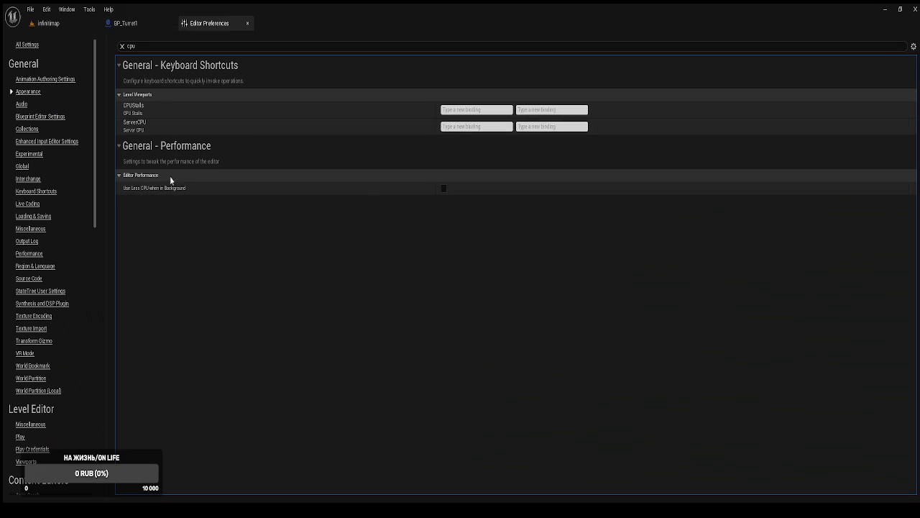
Delete BP_Turret1's Print String node and wire Is Valid directly to Set World Rotation.
left_click(154, 23)
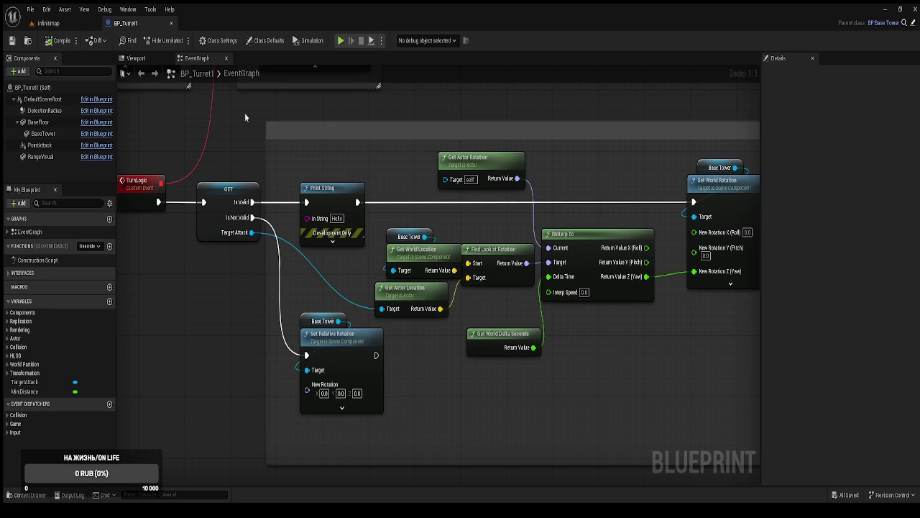
scroll(416, 302, "down", 2)
mouse_move(302, 96)
left_mouse_down()
mouse_move(467, 223)
mouse_move(497, 347)
mouse_move(456, 368)
left_mouse_up()
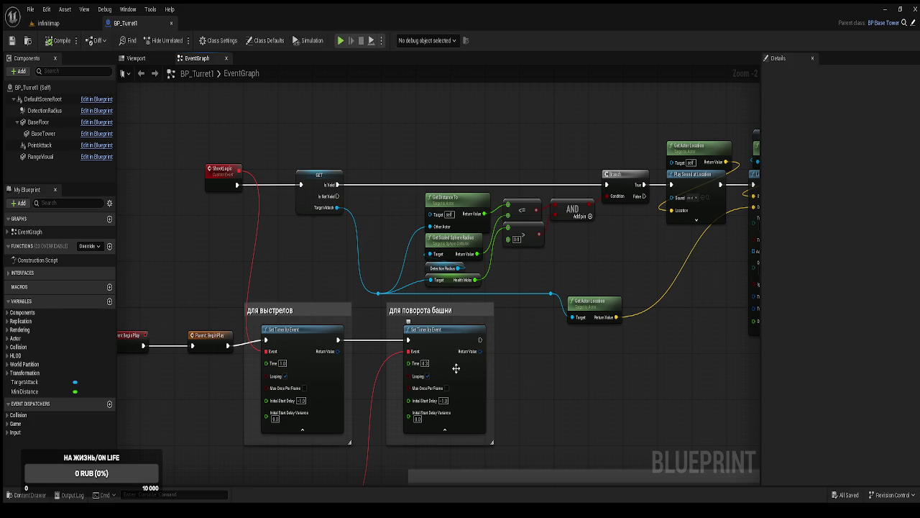
mouse_move(417, 362)
left_mouse_down()
mouse_move(427, 242)
mouse_move(530, 220)
mouse_move(491, 191)
left_mouse_up()
left_click(327, 280)
key("Delete")
mouse_move(275, 283)
left_mouse_down()
mouse_move(355, 293)
mouse_move(606, 284)
left_mouse_up()
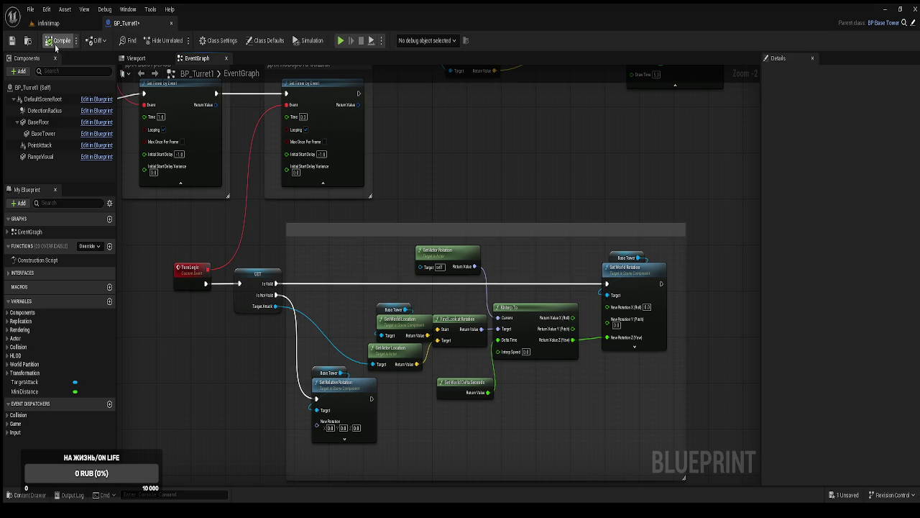
Line up the Ref Self and Apply Damage nodes in the shooting logic.
mouse_move(407, 248)
left_mouse_down()
mouse_move(513, 253)
mouse_move(499, 267)
mouse_move(571, 263)
mouse_move(518, 289)
mouse_move(610, 301)
mouse_move(592, 315)
mouse_move(607, 338)
mouse_move(585, 337)
mouse_move(569, 362)
mouse_move(559, 342)
mouse_move(559, 247)
left_mouse_up()
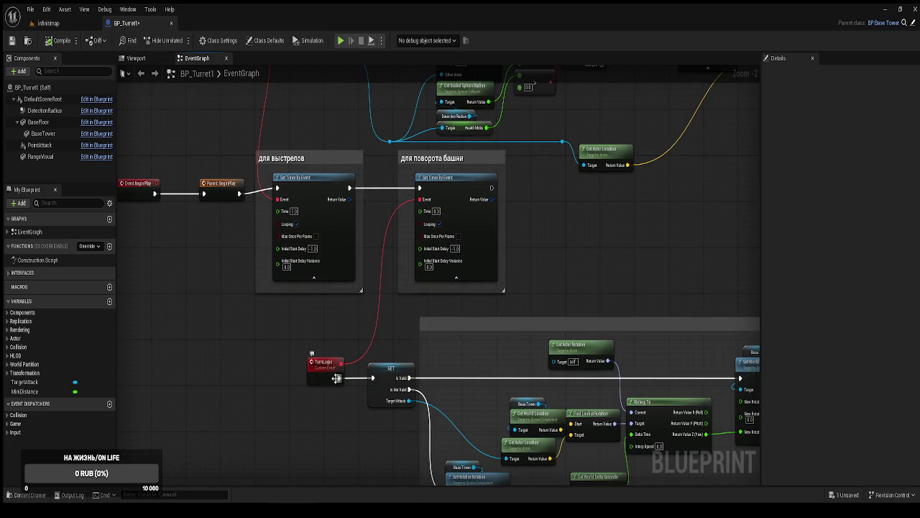
mouse_move(544, 287)
left_mouse_down()
mouse_move(585, 349)
mouse_move(582, 391)
mouse_move(508, 408)
mouse_move(516, 400)
mouse_move(509, 394)
mouse_move(387, 381)
left_mouse_up()
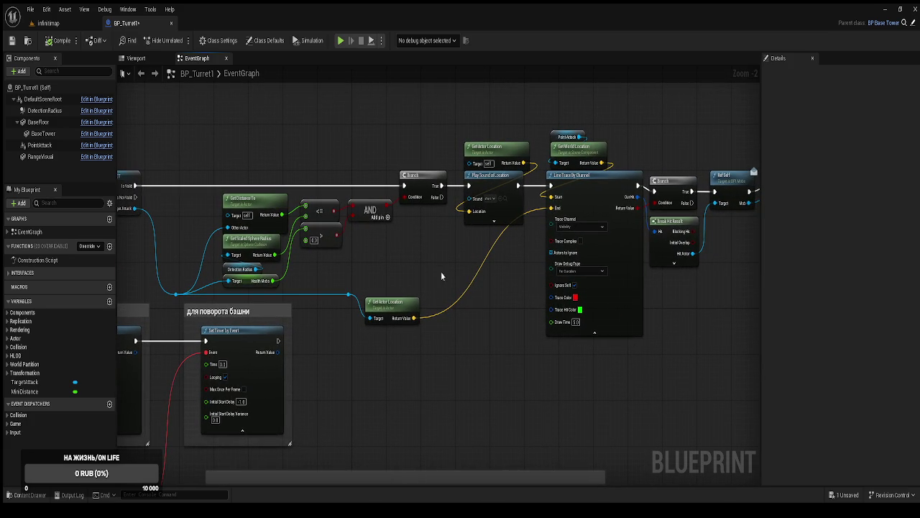
mouse_move(503, 277)
left_mouse_down()
mouse_move(472, 290)
mouse_move(341, 293)
left_mouse_up()
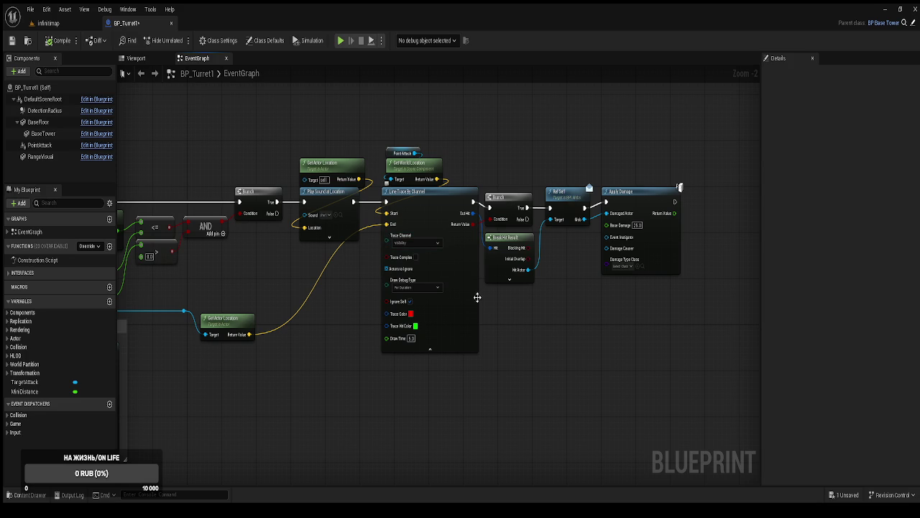
left_click_drag(523, 321, 477, 318)
mouse_move(587, 314)
left_mouse_down()
mouse_move(491, 168)
mouse_move(554, 196)
left_mouse_up()
mouse_move(449, 271)
left_mouse_down()
mouse_move(482, 313)
mouse_move(478, 289)
left_mouse_up()
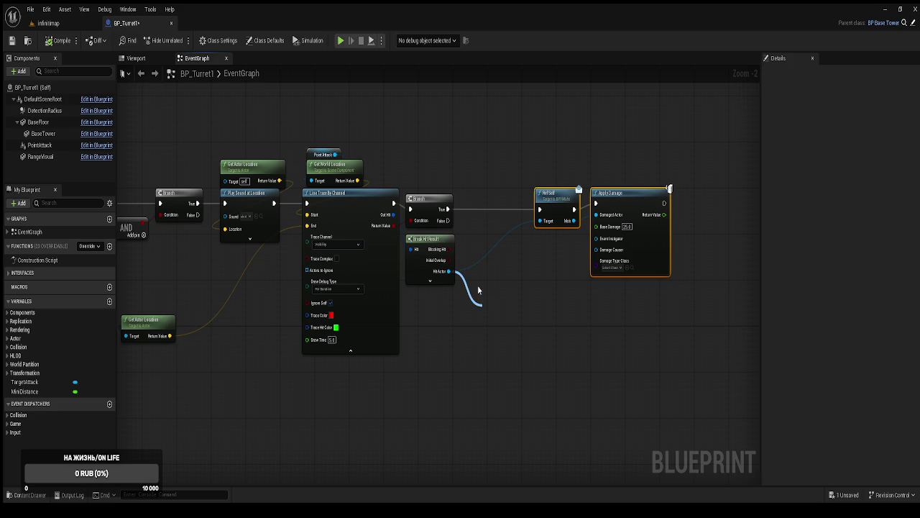
left_click_drag(479, 290, 544, 221)
left_click(500, 273)
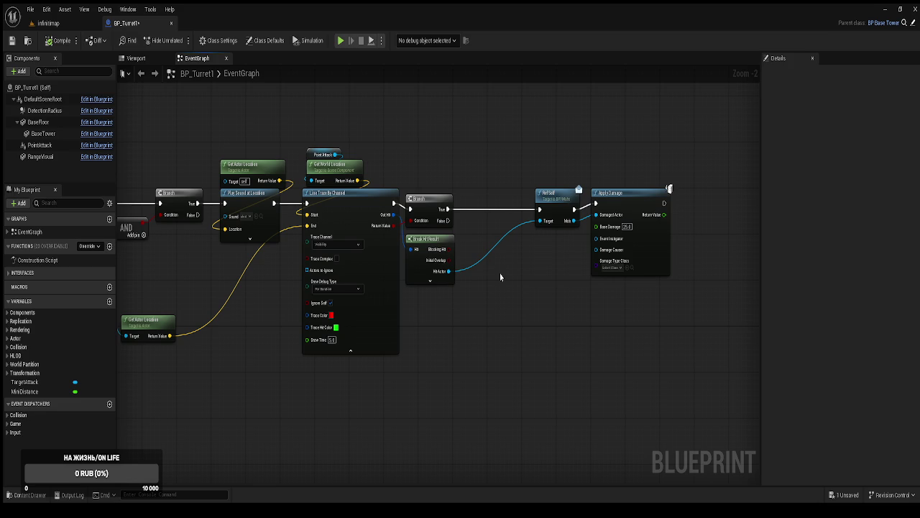
key("ctrl+z")
Review the timer, shooting and turn logic sections of the BP_Turret1 graph.
mouse_move(413, 393)
left_mouse_down()
mouse_move(522, 284)
mouse_move(520, 335)
mouse_move(530, 329)
mouse_move(425, 281)
mouse_move(502, 278)
left_mouse_up()
mouse_move(482, 323)
left_mouse_down()
mouse_move(447, 234)
mouse_move(435, 284)
mouse_move(300, 296)
left_mouse_up()
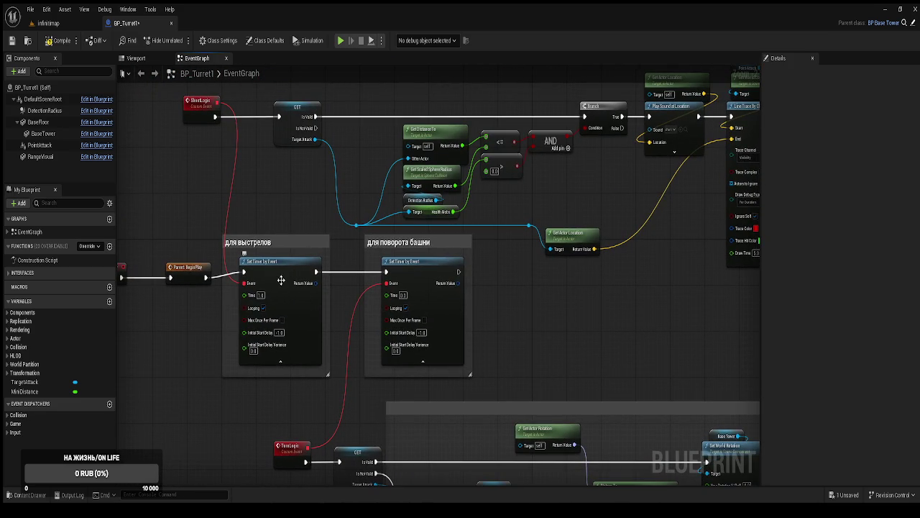
scroll(276, 286, "down", 2)
left_click_drag(288, 215, 281, 236)
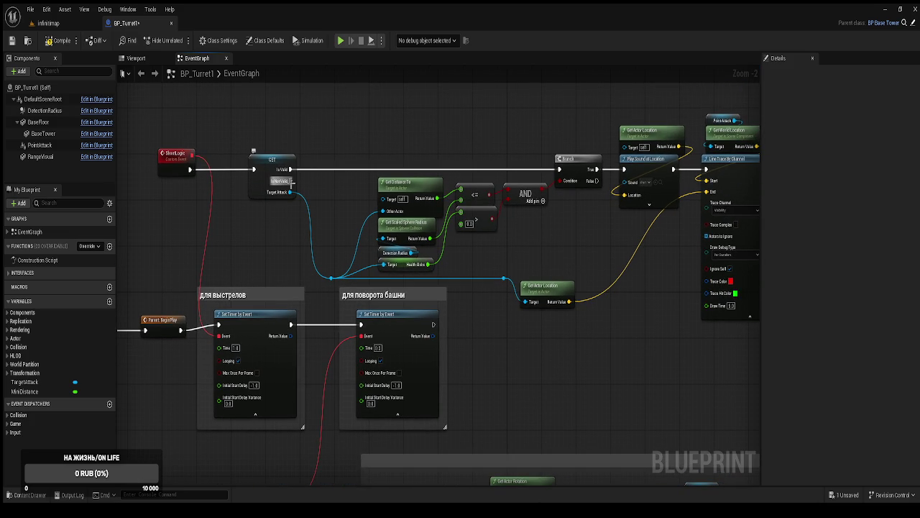
left_click_drag(353, 268, 382, 205)
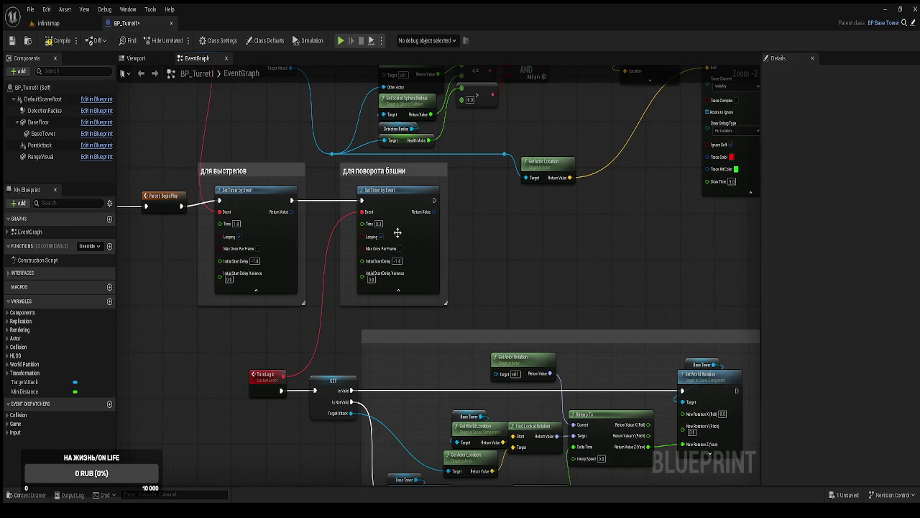
mouse_move(440, 223)
left_mouse_down()
mouse_move(478, 339)
mouse_move(506, 324)
left_mouse_up()
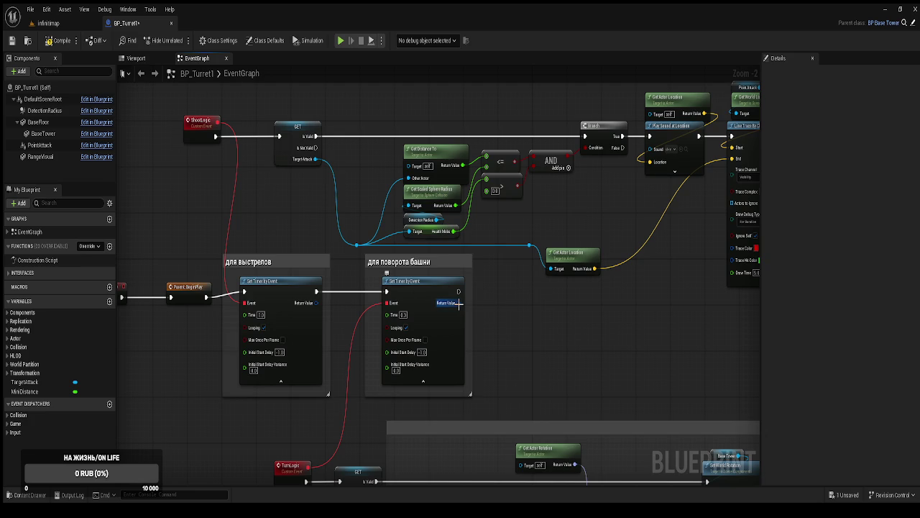
mouse_move(488, 316)
left_mouse_down()
mouse_move(480, 266)
mouse_move(424, 170)
mouse_move(489, 199)
mouse_move(474, 376)
mouse_move(458, 251)
mouse_move(443, 256)
mouse_move(434, 214)
left_mouse_up()
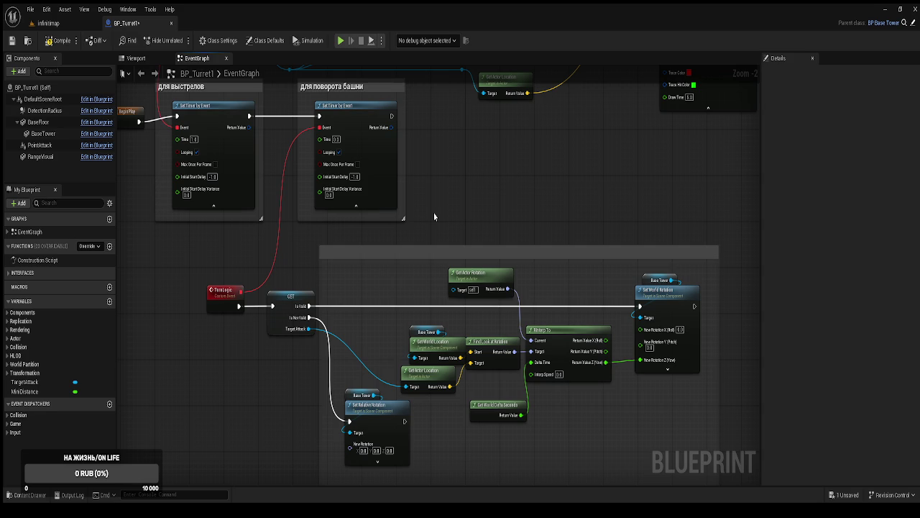
left_click(61, 24)
Open BP_BaseTower from the BluePrints folder, then its FindTarget function graph.
key("ctrl+space")
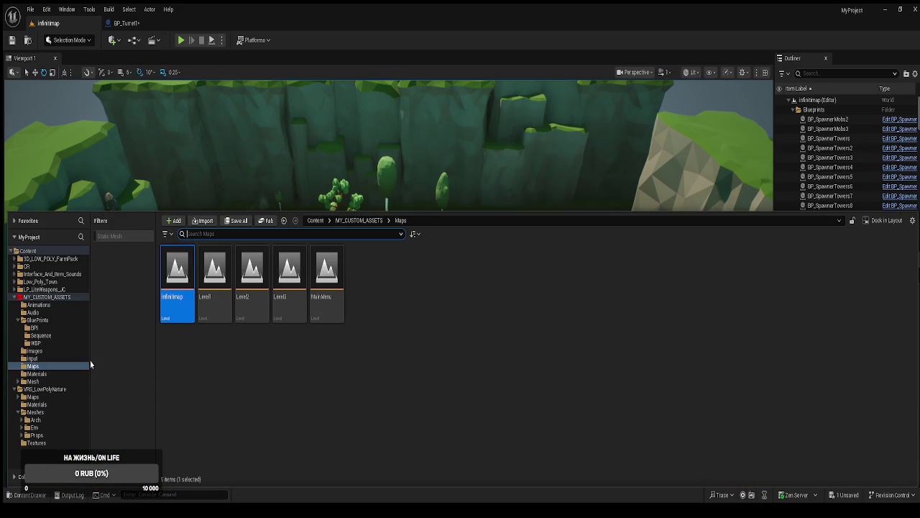
left_click(40, 320)
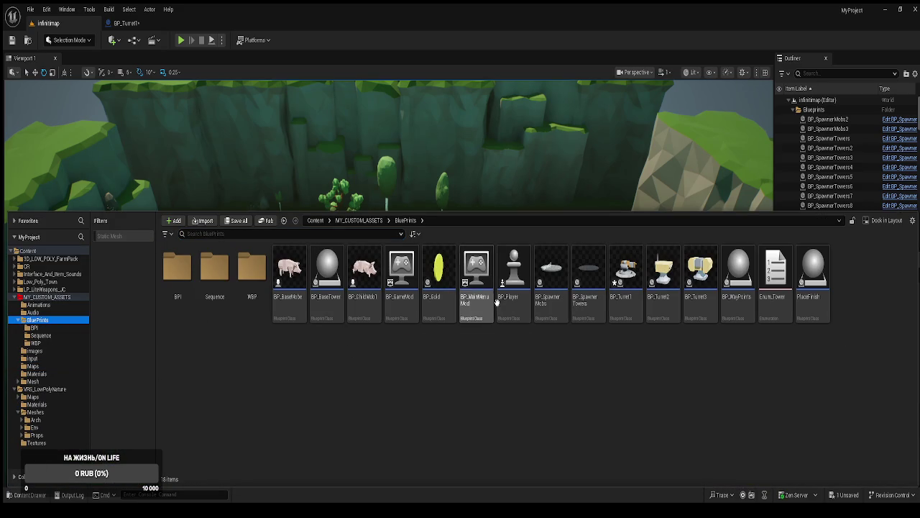
left_click(329, 309)
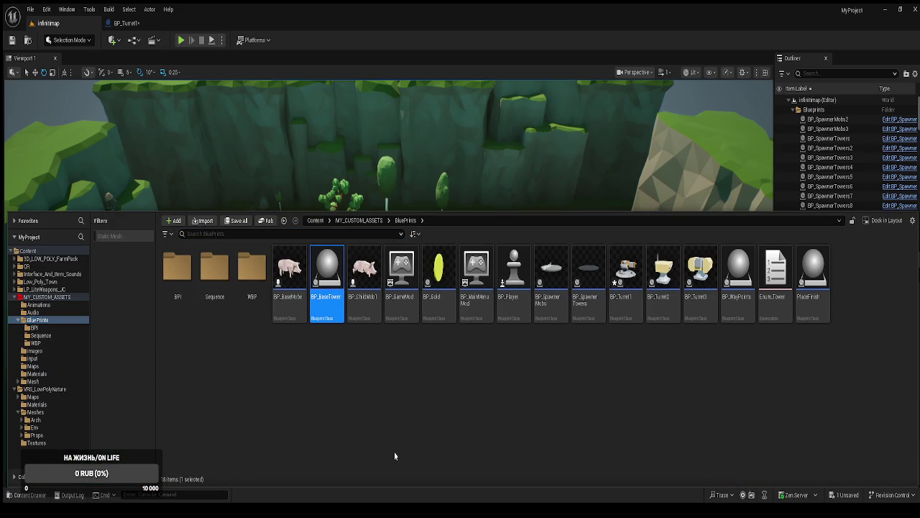
double_click(328, 302)
scroll(425, 238, "down", 3)
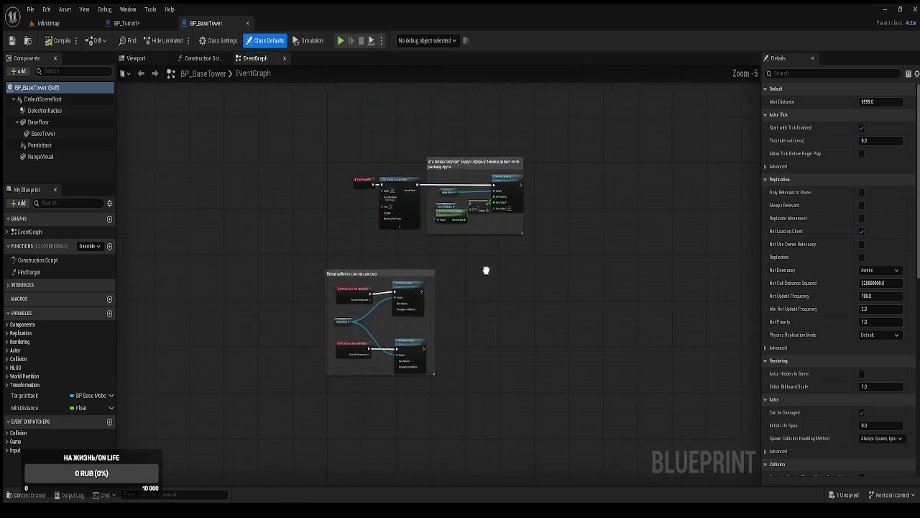
scroll(491, 238, "up", 2)
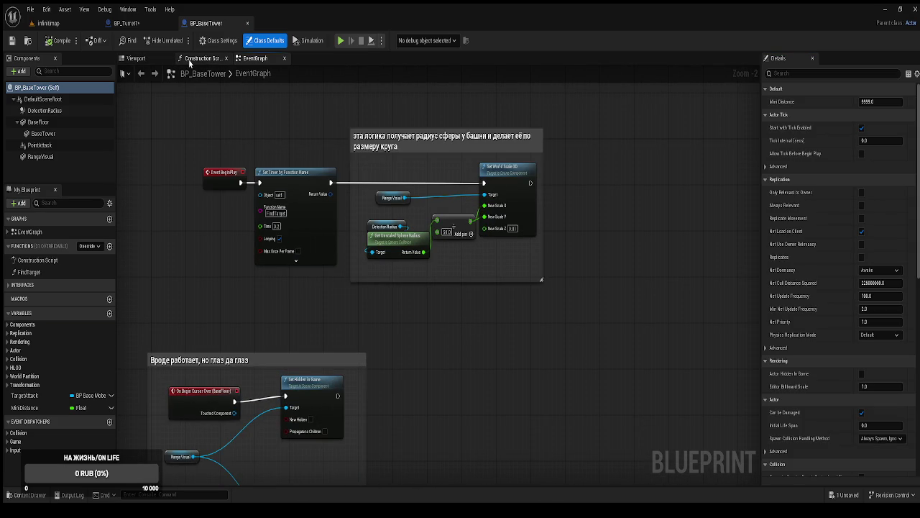
double_click(35, 271)
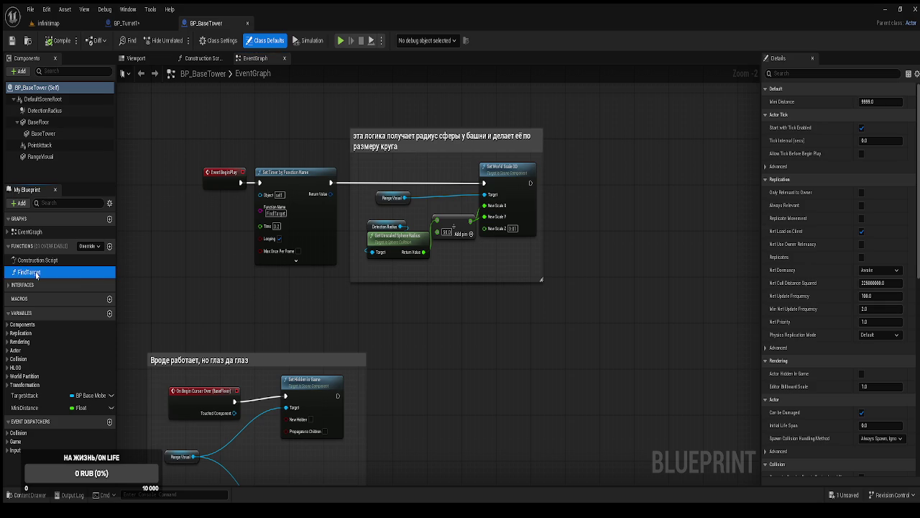
Zoom and pan across the FindTarget graph to inspect its Found Enemy and Target Attack nodes.
scroll(320, 280, "up", 1)
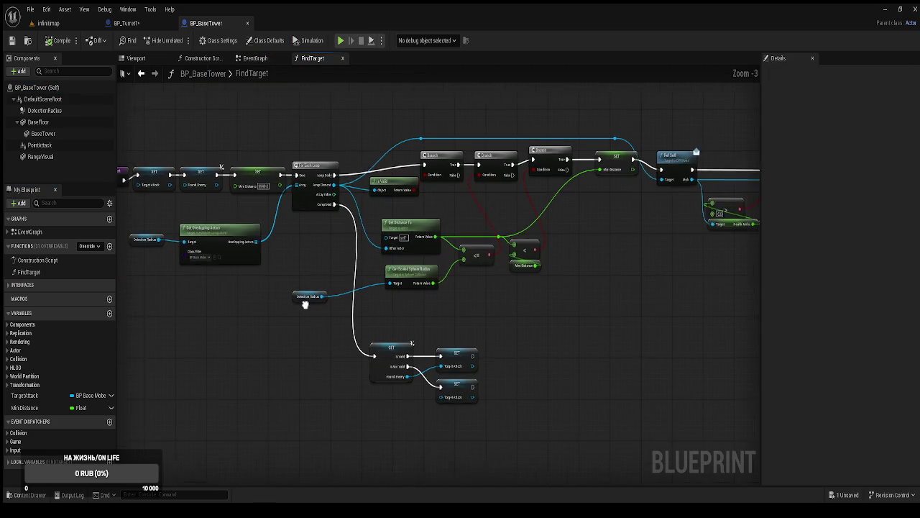
scroll(552, 390, "up", 1)
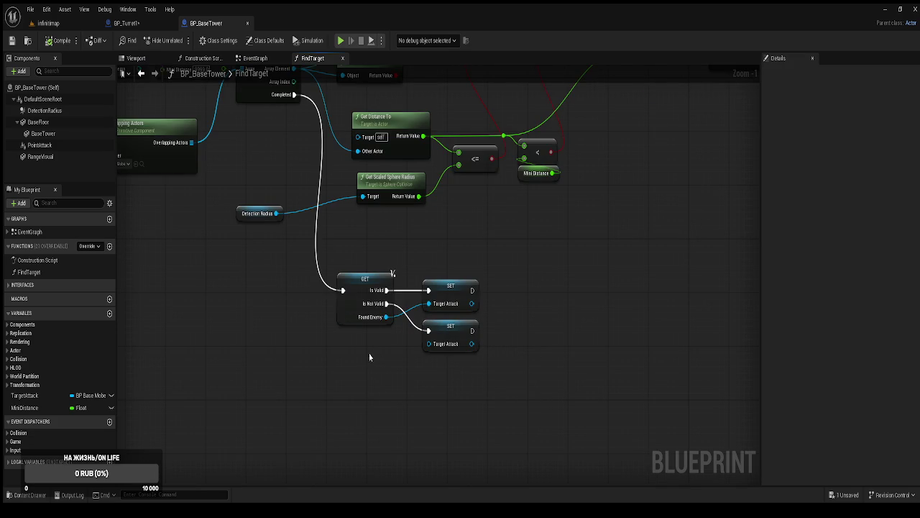
mouse_move(367, 223)
left_mouse_down()
mouse_move(367, 230)
mouse_move(425, 230)
mouse_move(470, 407)
mouse_move(618, 333)
mouse_move(520, 280)
mouse_move(432, 308)
left_mouse_up()
scroll(462, 295, "down", 1)
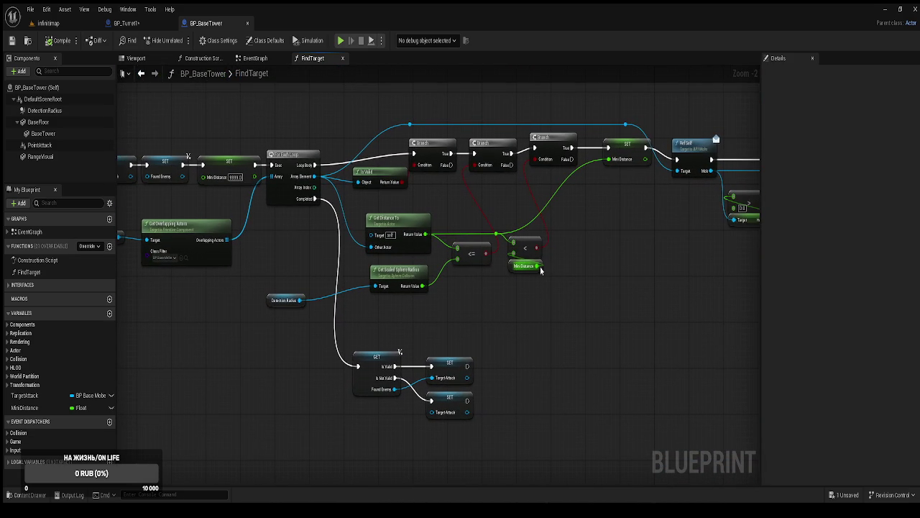
left_click_drag(541, 270, 565, 254)
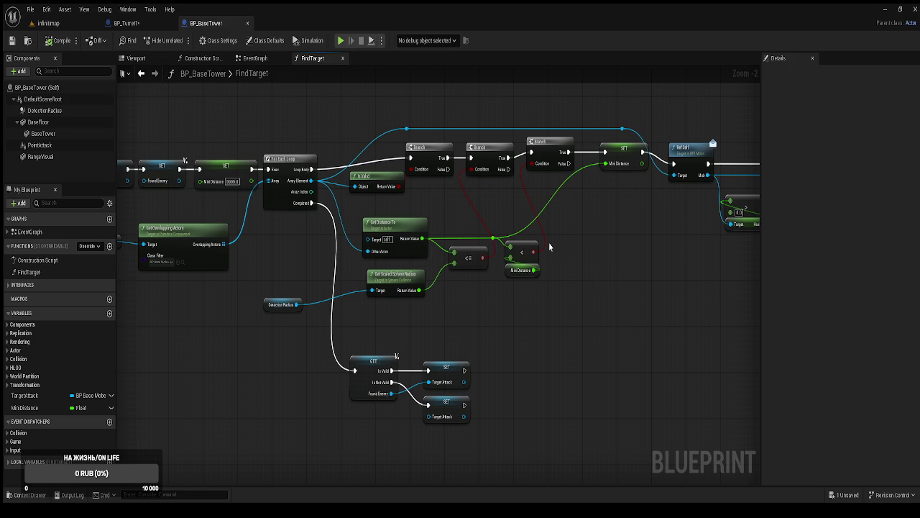
mouse_move(549, 242)
left_mouse_down()
mouse_move(505, 261)
mouse_move(455, 266)
mouse_move(618, 243)
left_mouse_up()
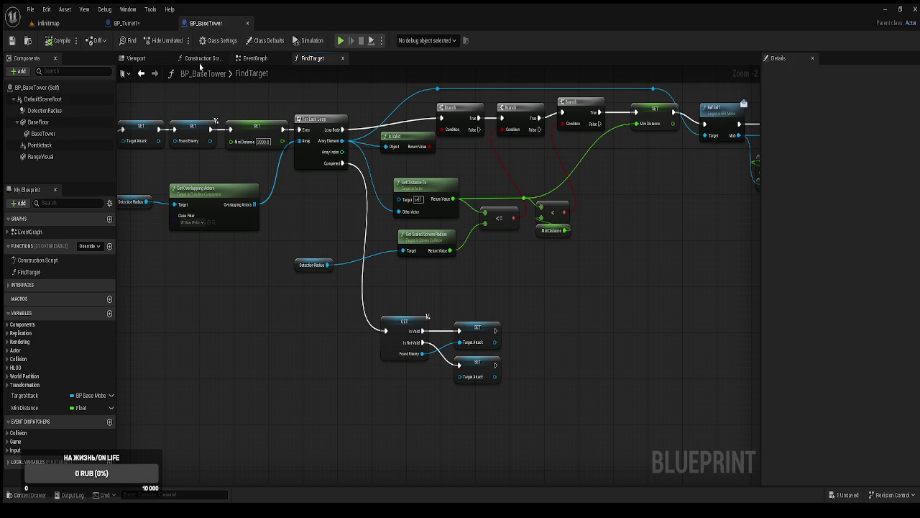
Promote the turning Set Timer's Return Value in BP_Turret1 to a variable named test, and compile.
left_click(158, 27)
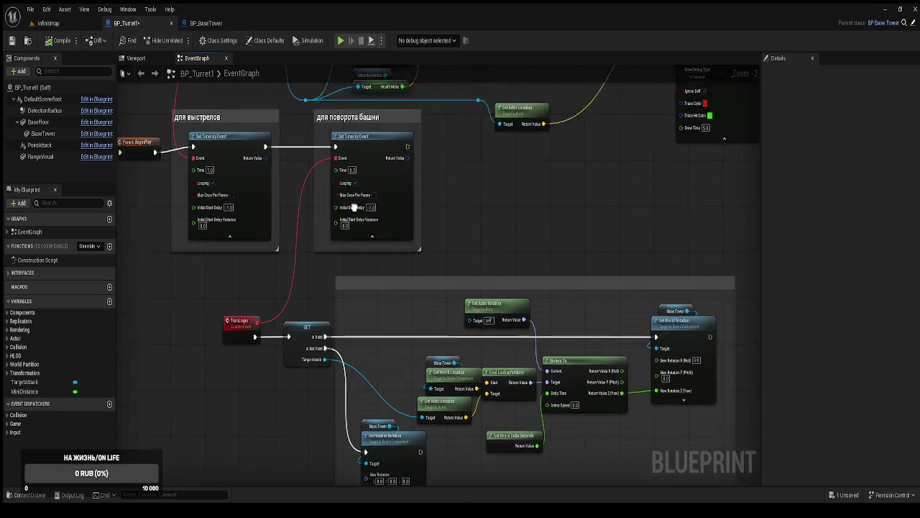
scroll(461, 270, "up", 3)
mouse_move(417, 244)
left_mouse_down()
mouse_move(468, 253)
mouse_move(523, 332)
mouse_move(506, 314)
left_mouse_up()
type("Mts")
key("Return")
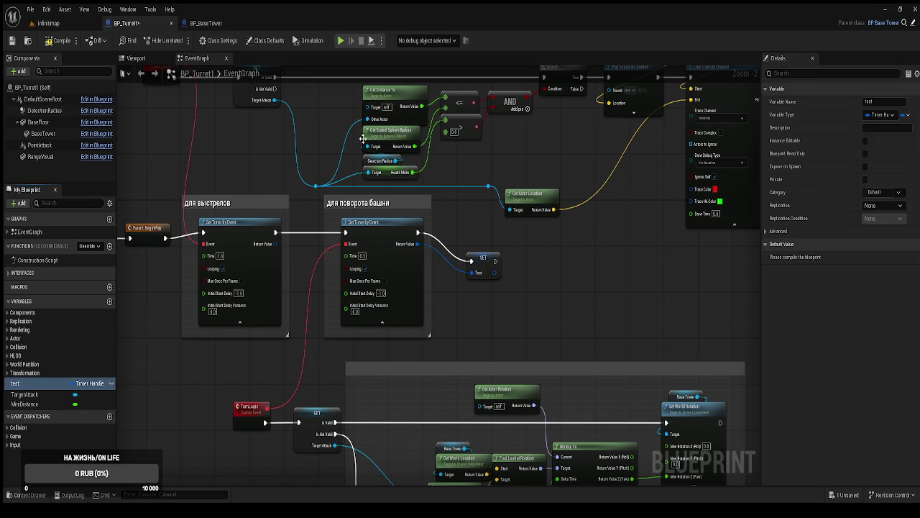
left_click(53, 41)
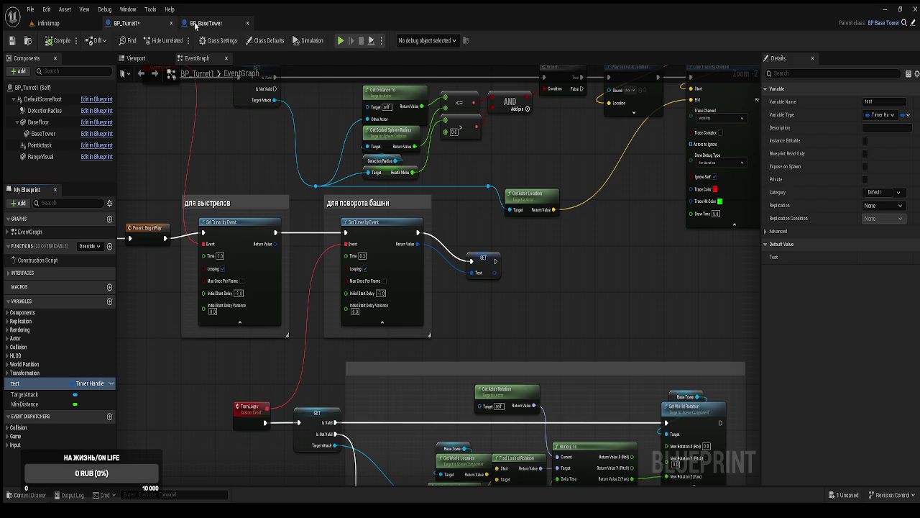
After a look at BP_BaseTower, delete the SET test node from BP_Turret1's Event Graph.
left_click(195, 24)
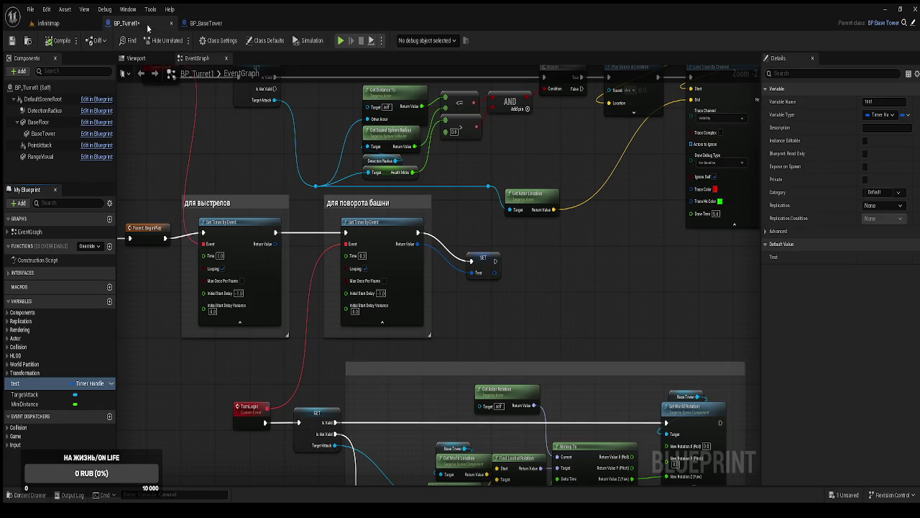
left_click(150, 24)
left_click(482, 260)
key("Delete")
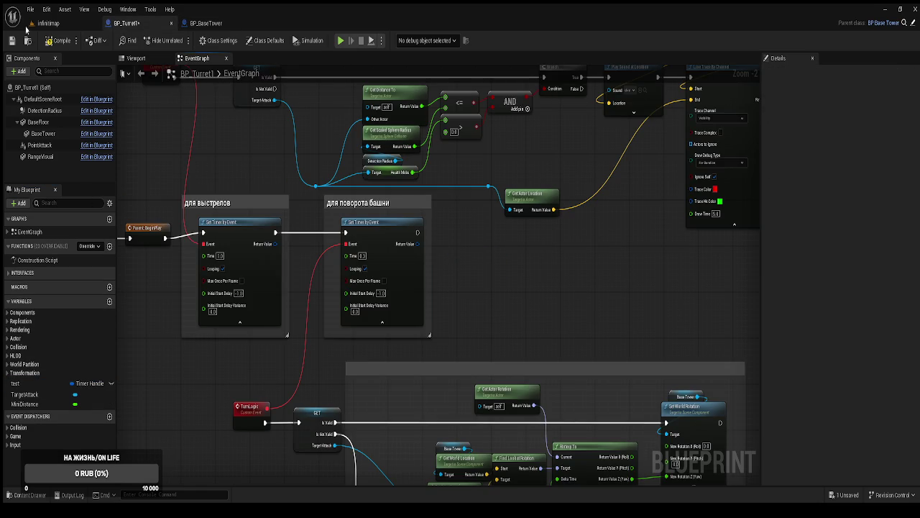
left_click_drag(206, 187, 282, 154)
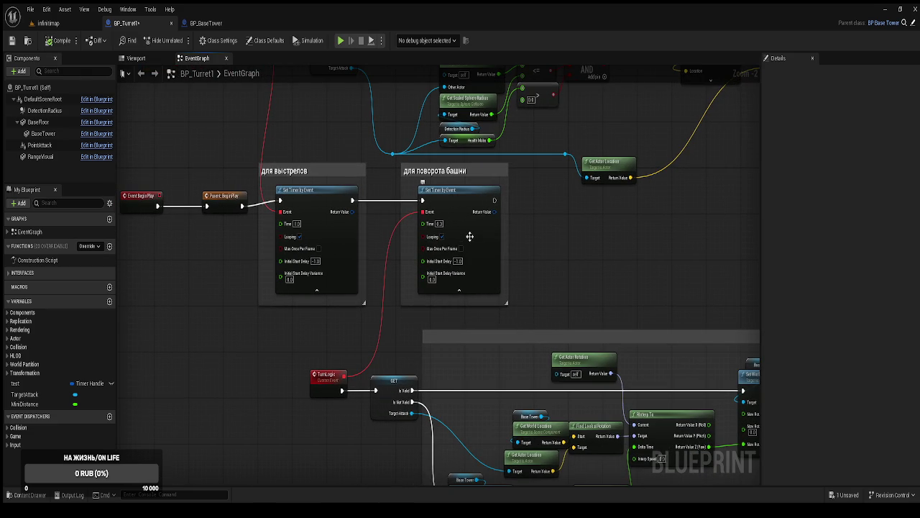
mouse_move(560, 241)
left_mouse_down()
mouse_move(550, 213)
mouse_move(496, 216)
left_mouse_up()
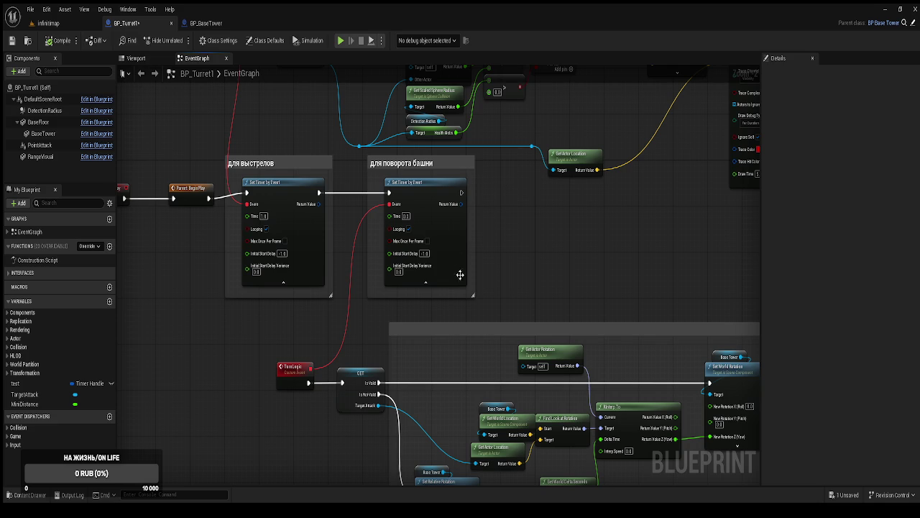
left_click_drag(495, 213, 533, 251)
left_click_drag(603, 232, 591, 226)
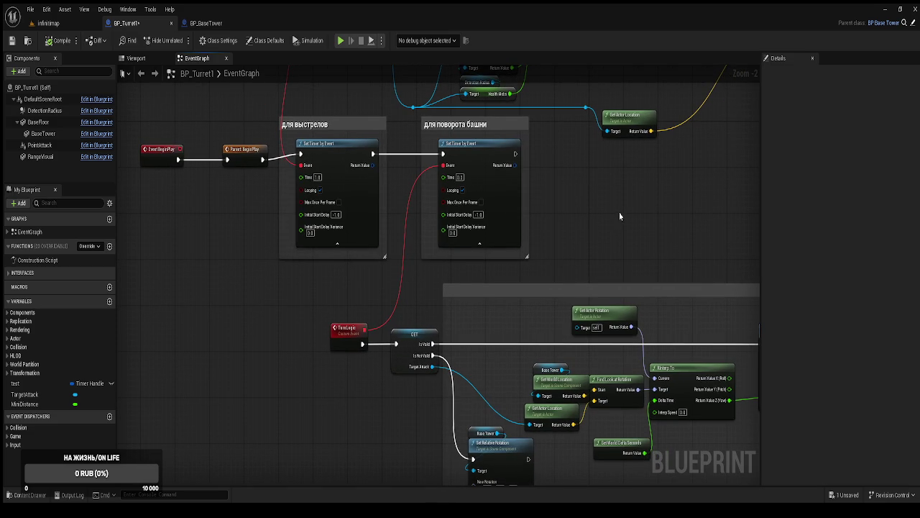
left_click_drag(618, 215, 588, 196)
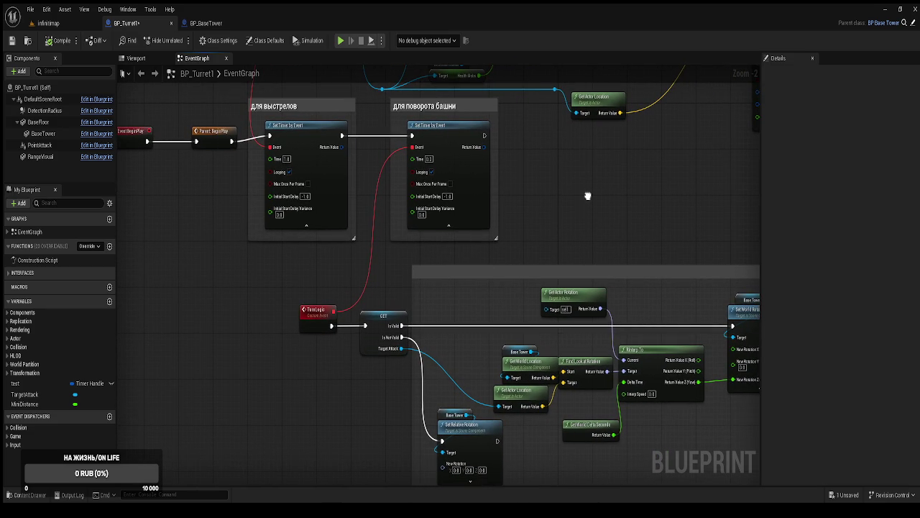
mouse_move(587, 195)
left_mouse_down()
mouse_move(378, 154)
mouse_move(501, 178)
mouse_move(489, 214)
mouse_move(511, 136)
left_mouse_up()
mouse_move(408, 171)
left_mouse_down()
mouse_move(425, 223)
mouse_move(481, 258)
mouse_move(569, 363)
left_mouse_up()
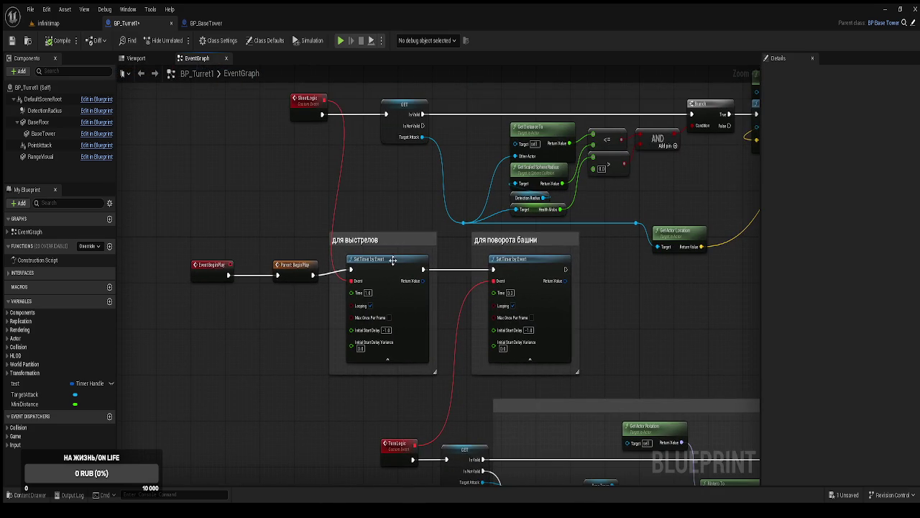
left_click_drag(400, 215, 330, 202)
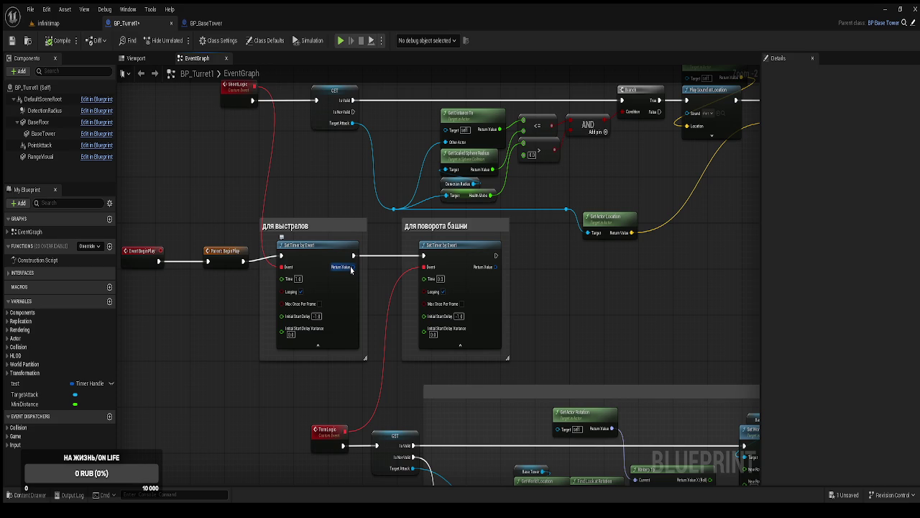
Return to BP_BaseTower's FindTarget graph, bring the entry node into view, and paste a Get Children node.
left_click(206, 23)
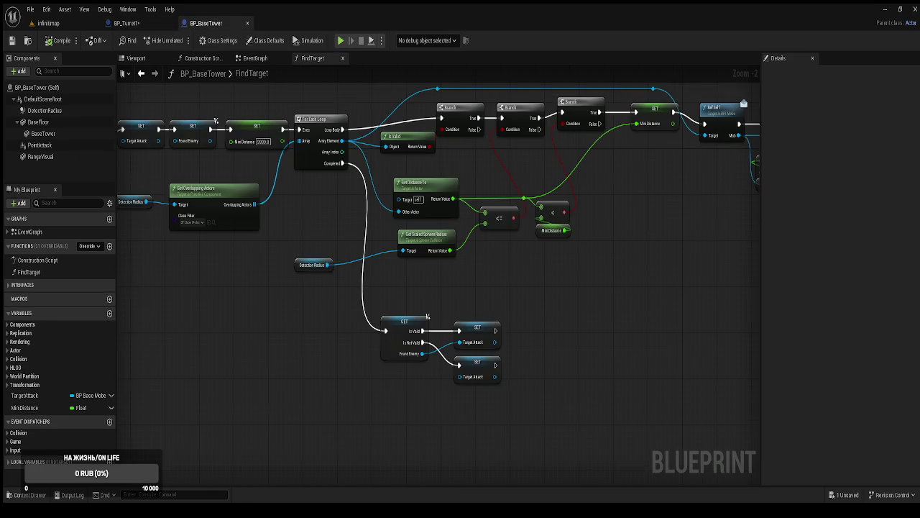
left_click_drag(247, 235, 296, 273)
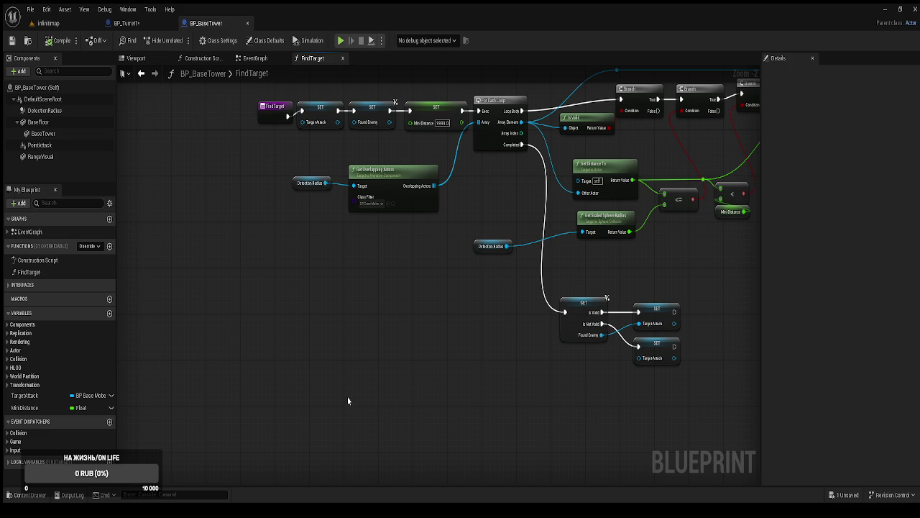
key("ctrl+v")
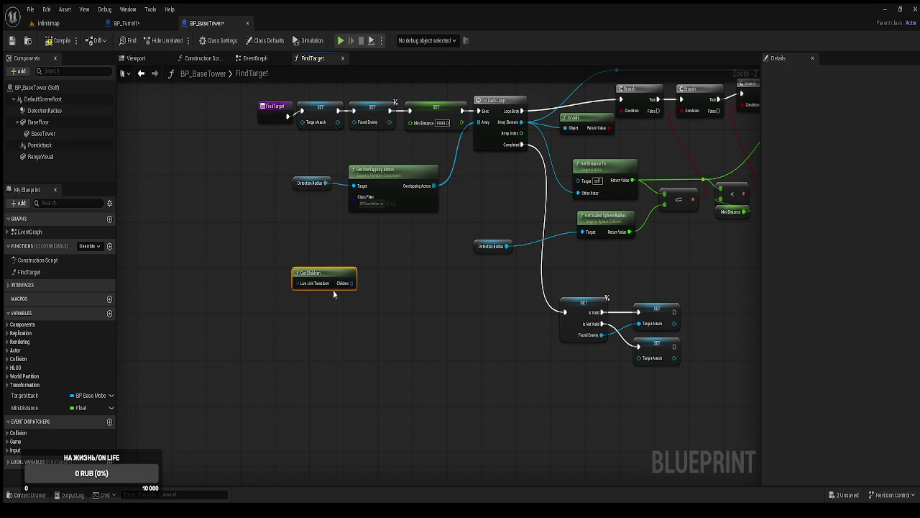
Create a For Each Loop node fed by Get Children's Children output.
scroll(332, 291, "up", 2)
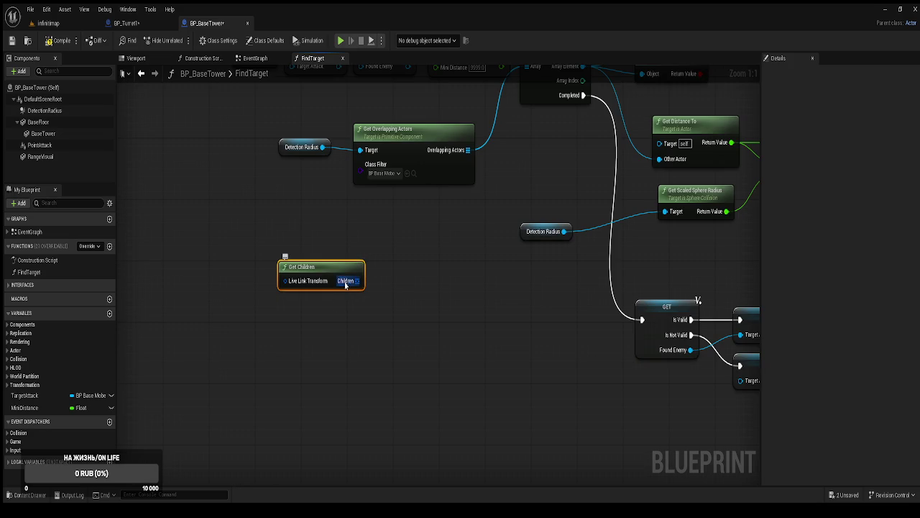
mouse_move(348, 287)
left_mouse_down()
mouse_move(387, 301)
mouse_move(397, 323)
left_mouse_up()
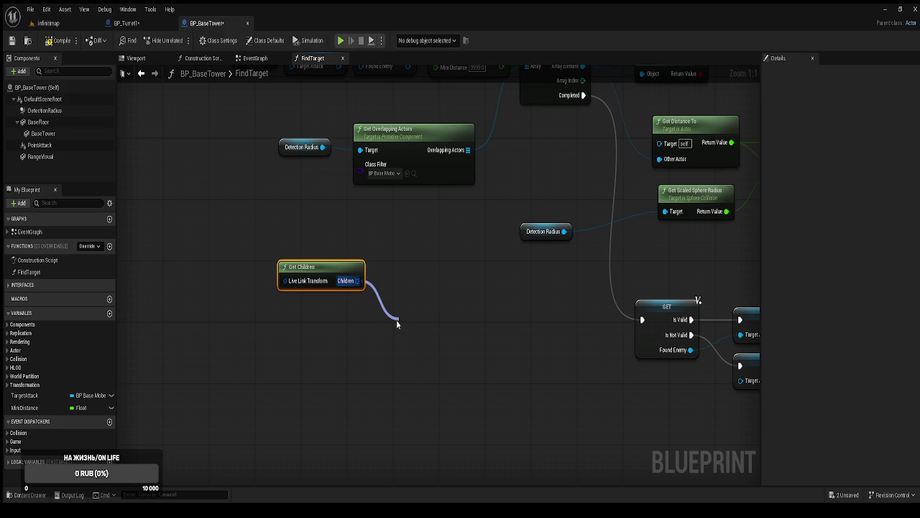
key("Return")
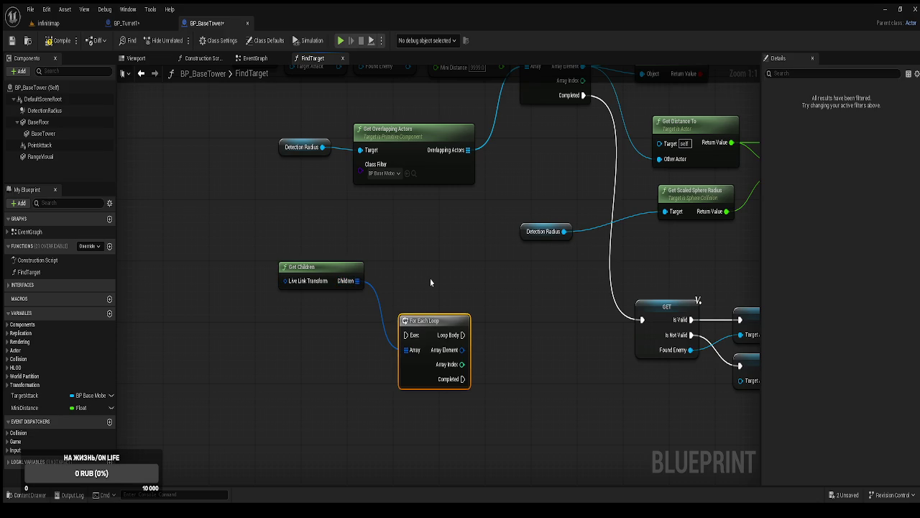
Move Get Children beside the loop, then delete both trial nodes.
left_click(398, 400)
mouse_move(309, 277)
left_mouse_down()
mouse_move(325, 386)
mouse_move(344, 377)
left_mouse_up()
left_click(319, 327)
mouse_move(329, 270)
left_mouse_down()
mouse_move(356, 345)
mouse_move(417, 404)
left_mouse_up()
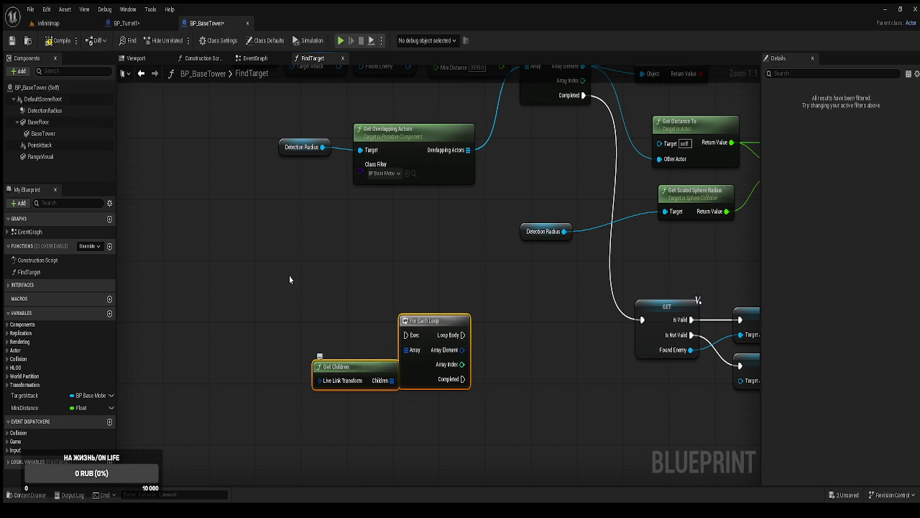
key("Delete")
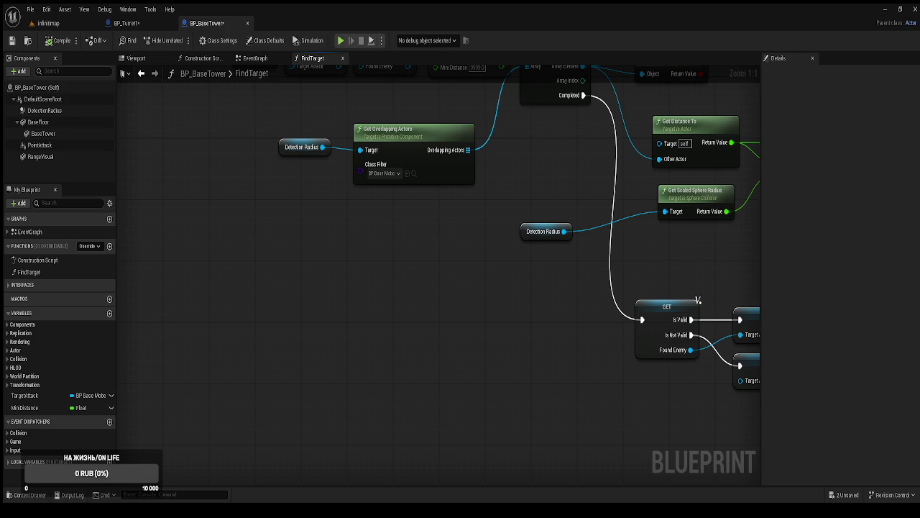
Switch from BP_BaseTower's FindTarget graph to BP_Turret1's EventGraph and show its BeginPlay timer nodes.
left_click_drag(337, 432, 240, 516)
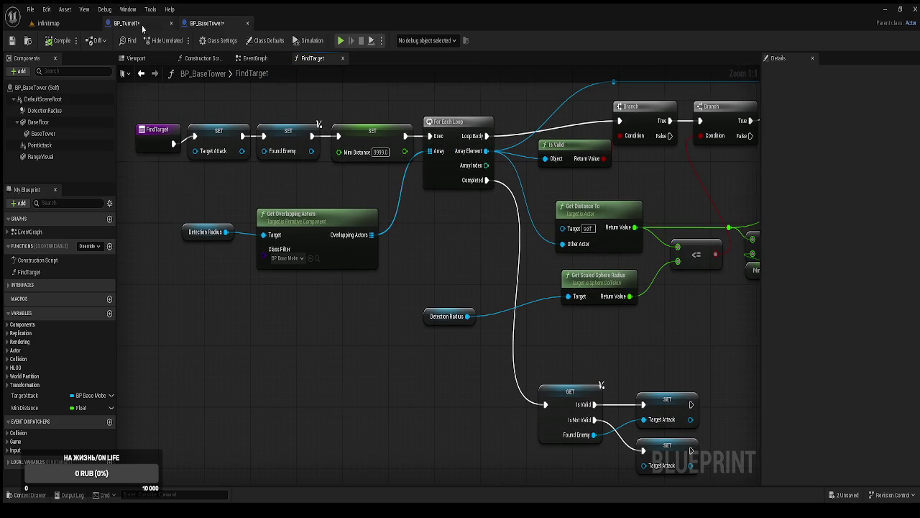
left_click(143, 28)
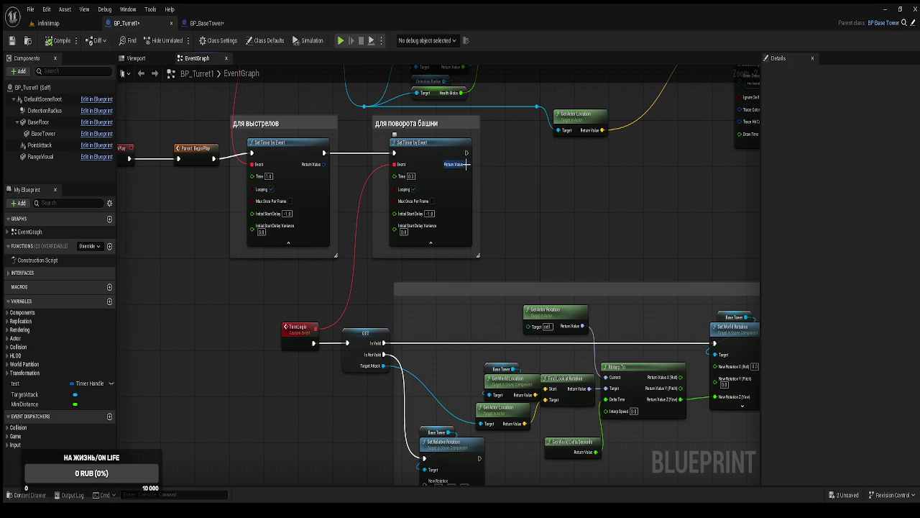
left_click_drag(198, 158, 373, 203)
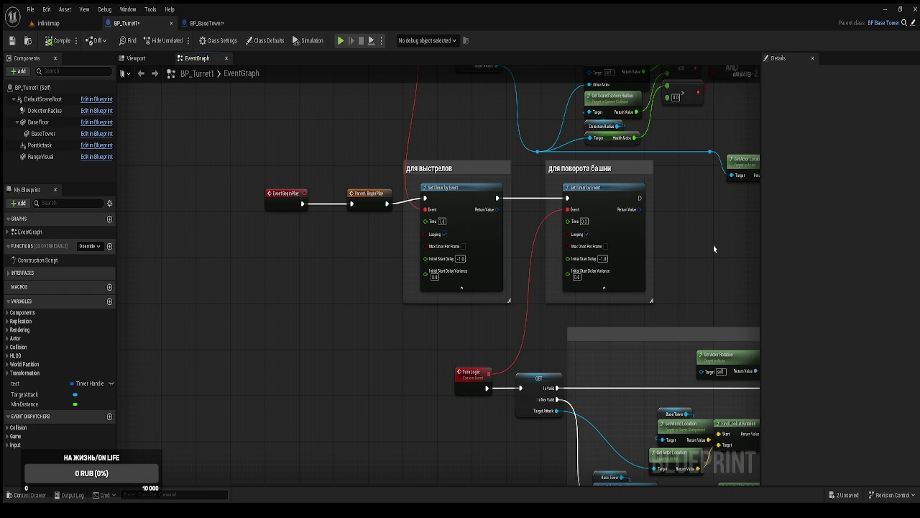
Look over BP_Turret1's upper EventGraph nodes, then return to BP_BaseTower's FindTarget function.
scroll(445, 353, "down", 4)
left_click_drag(462, 352, 466, 327)
scroll(467, 320, "up", 4)
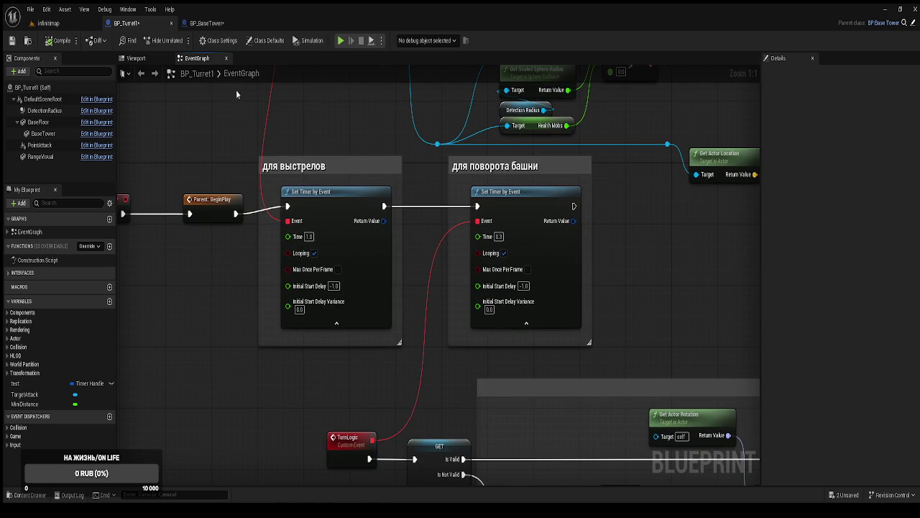
left_click(207, 23)
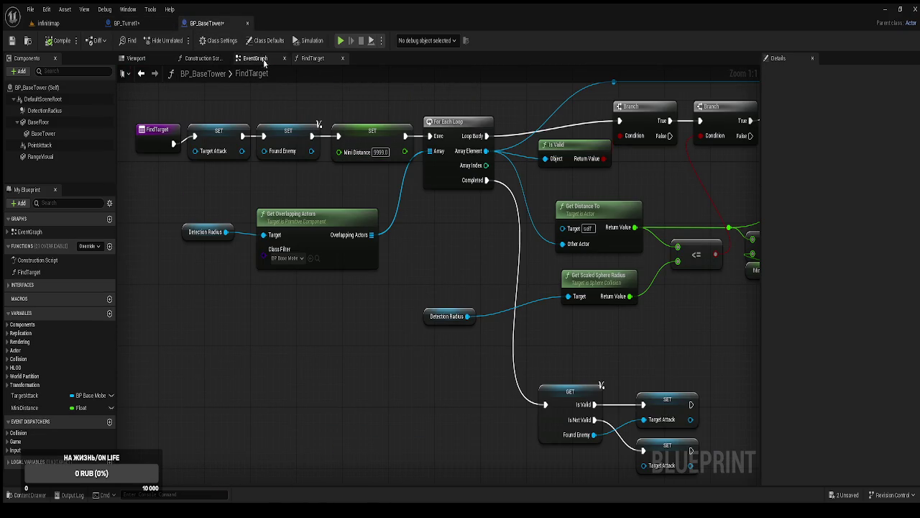
Inspect BP_BaseTower's BeginPlay looping 0.2 s FindTarget timer, then return to BP_Turret1.
left_click(255, 59)
mouse_move(345, 176)
left_mouse_down()
mouse_move(431, 151)
mouse_move(492, 158)
mouse_move(488, 324)
left_mouse_up()
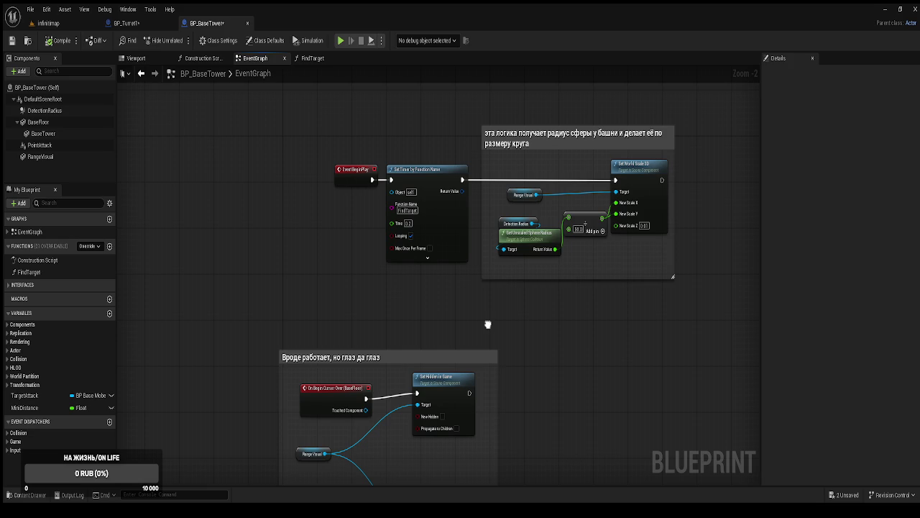
left_click_drag(488, 324, 409, 321)
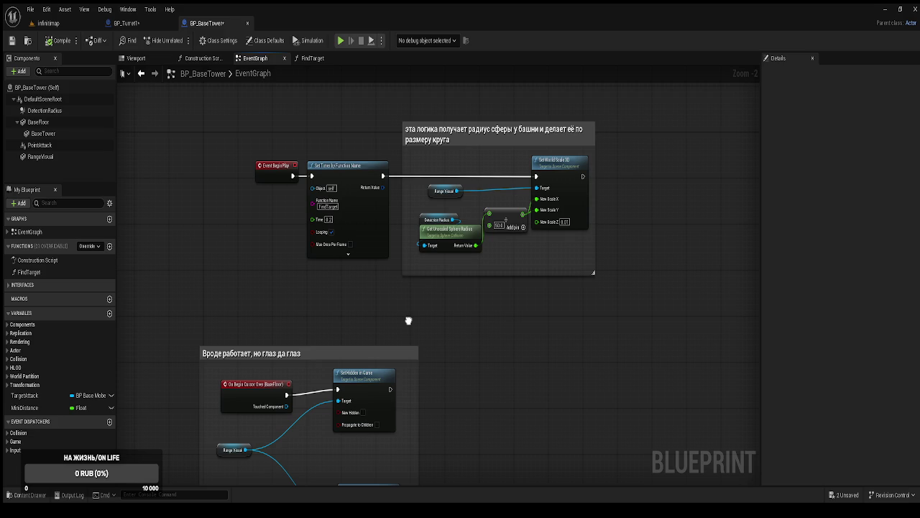
left_click_drag(408, 321, 402, 320)
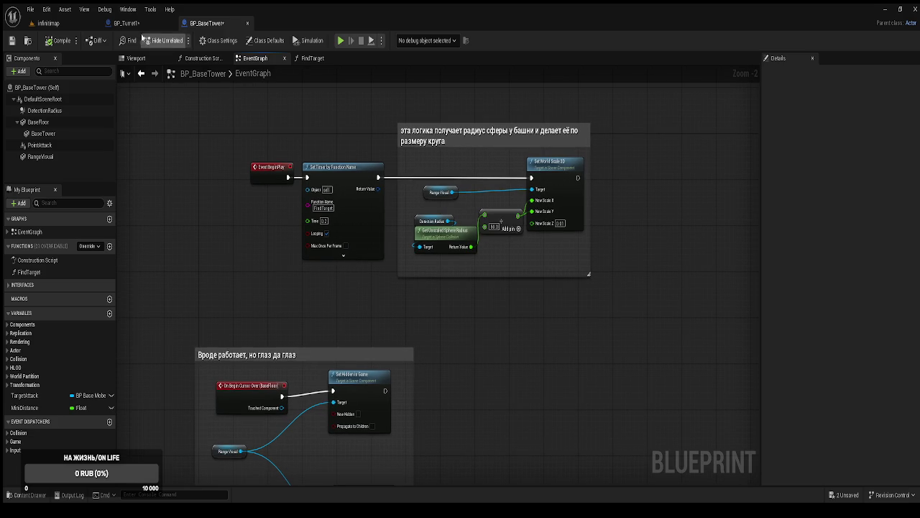
left_click(128, 23)
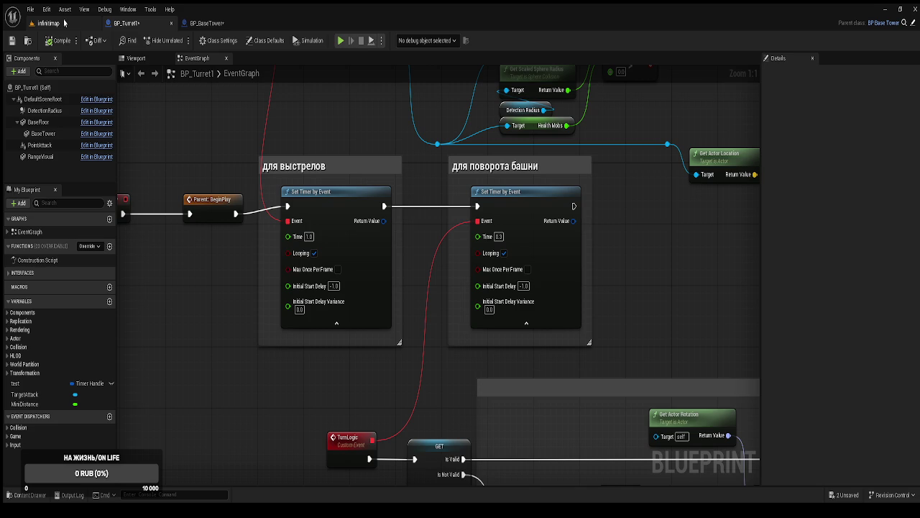
mouse_move(397, 196)
left_mouse_down()
mouse_move(453, 318)
mouse_move(443, 334)
mouse_move(410, 311)
left_mouse_up()
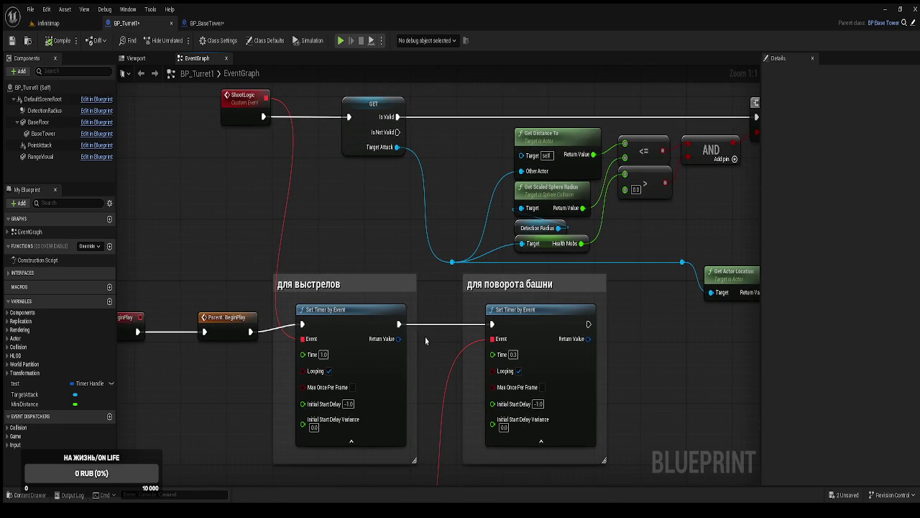
left_click_drag(434, 345, 421, 298)
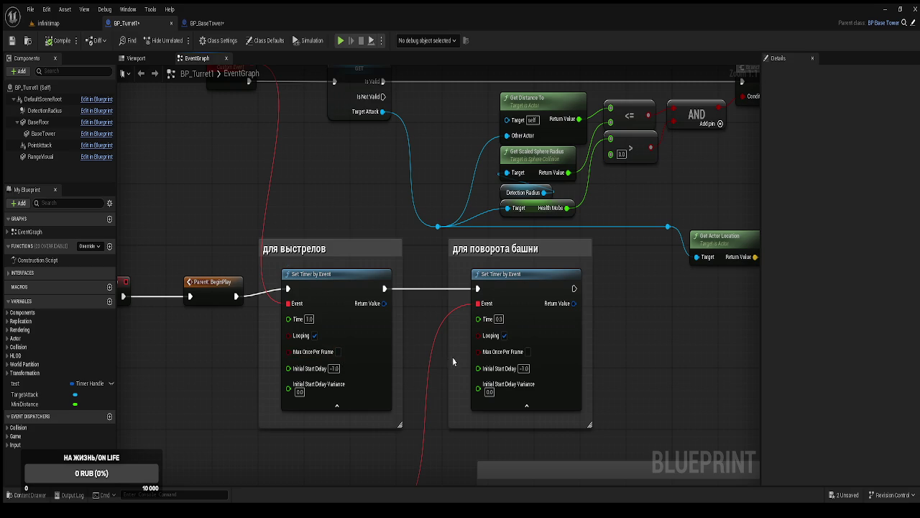
scroll(454, 345, "down", 4)
mouse_move(454, 345)
left_mouse_down()
mouse_move(585, 335)
mouse_move(379, 328)
left_mouse_up()
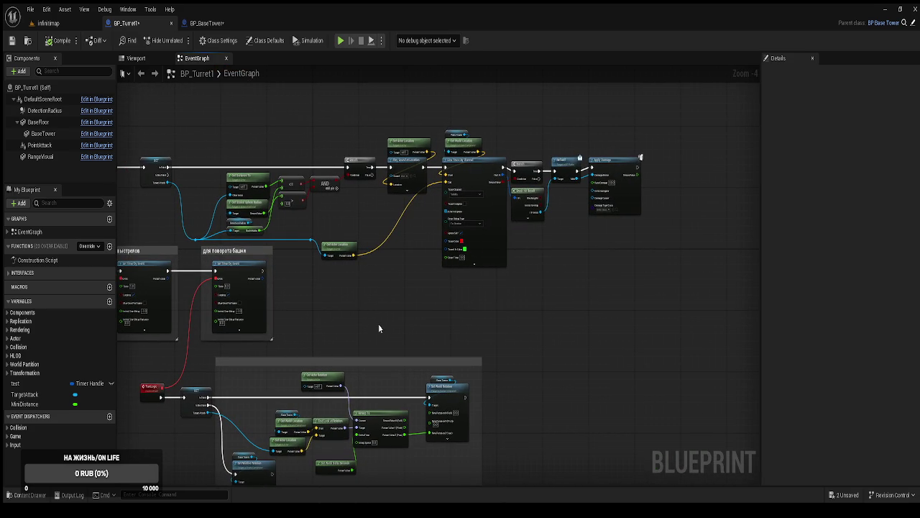
left_click_drag(237, 156, 362, 150)
left_click_drag(385, 369, 405, 303)
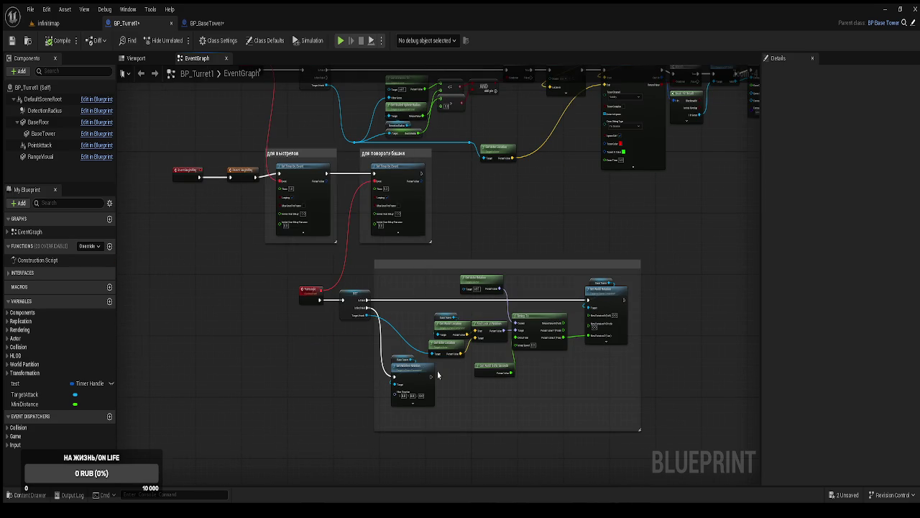
scroll(449, 354, "up", 2)
mouse_move(482, 254)
left_mouse_down()
mouse_move(465, 324)
mouse_move(459, 307)
left_mouse_up()
mouse_move(403, 133)
left_mouse_down()
mouse_move(401, 212)
mouse_move(474, 202)
left_mouse_up()
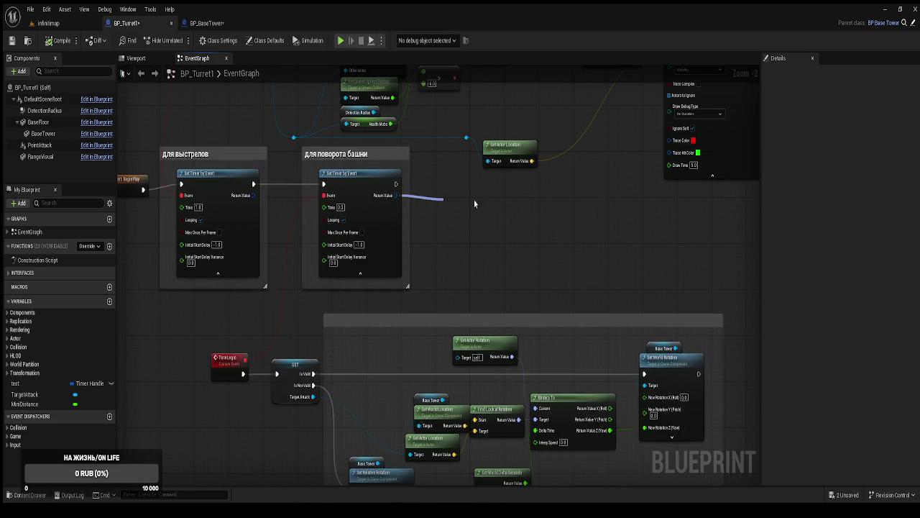
Promote the turn timer's return value to a new variable named RefTimerTurn.
left_click(477, 265)
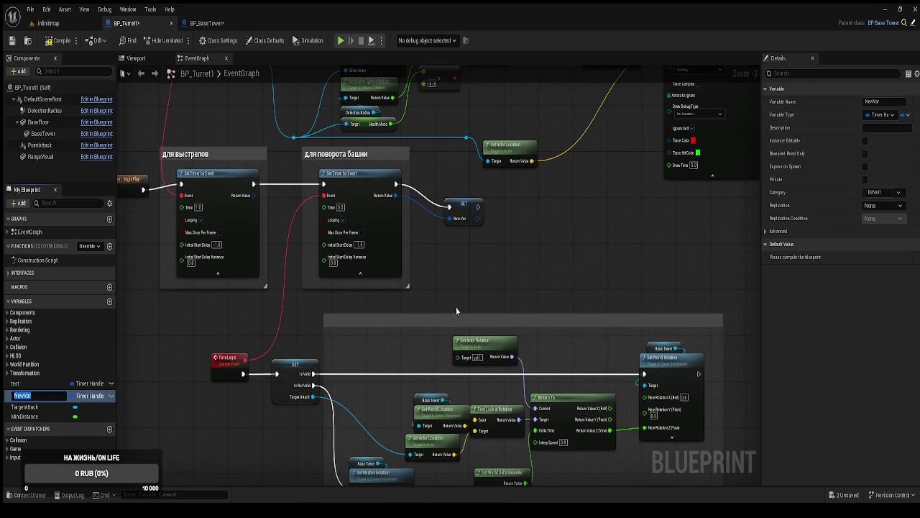
type("K")
key("BackSpace")
key("BackSpace")
type("RefT")
key("BackSpace")
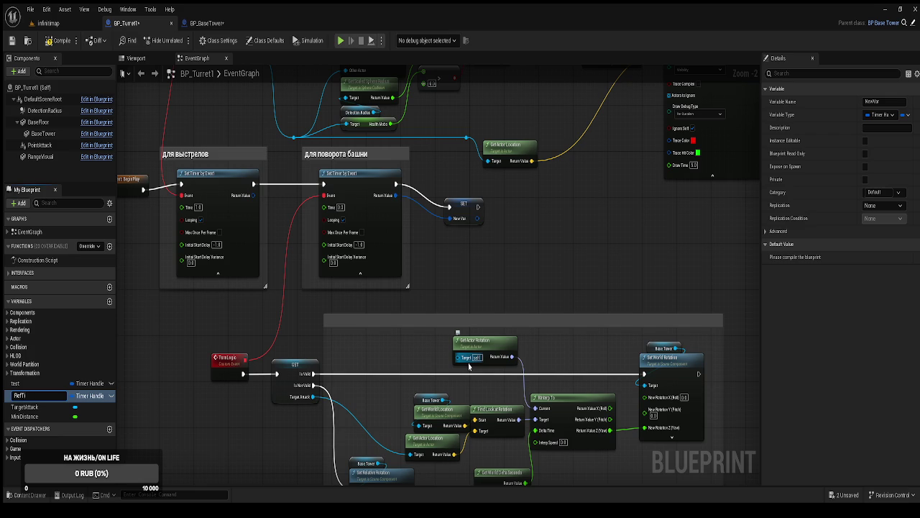
type("imerTurn")
key("Return")
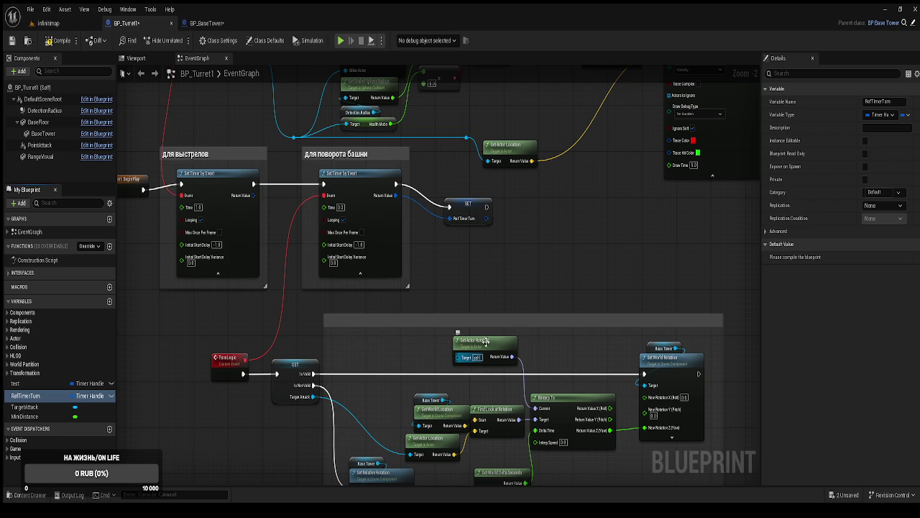
Promote the shooting timer's handle to a RefTimerShoot variable and save BP_Turret1.
mouse_move(272, 208)
left_mouse_down()
mouse_move(354, 215)
mouse_move(360, 204)
mouse_move(381, 252)
mouse_move(359, 206)
left_mouse_up()
type("Ref")
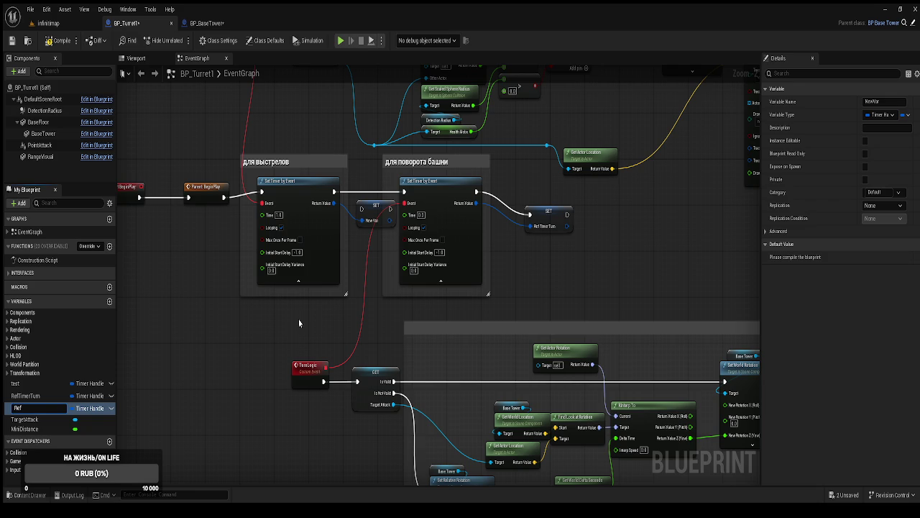
type("Timer")
type("Shoot")
key("Return")
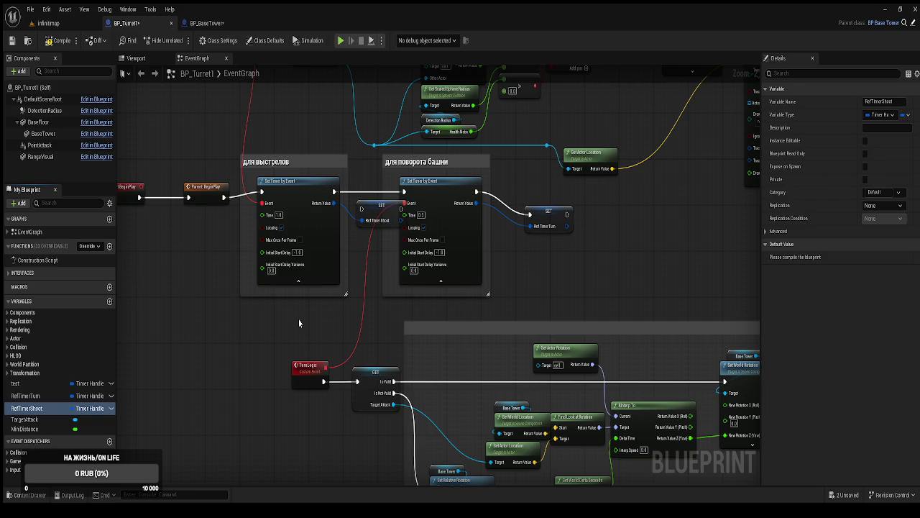
key("ctrl+s")
left_click_drag(461, 188, 471, 245)
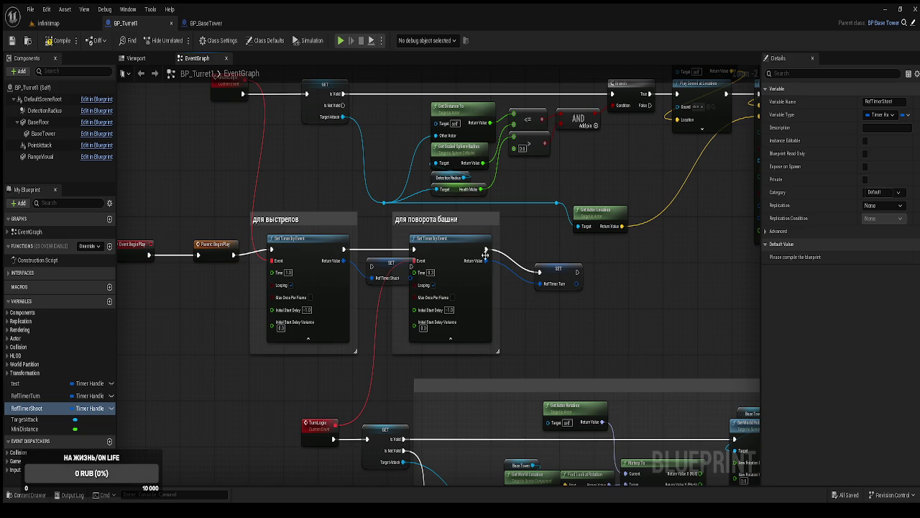
Chain the RefTimerShoot and RefTimerTurn SET nodes after their timers and compile.
mouse_move(592, 350)
left_mouse_down()
mouse_move(408, 232)
mouse_move(446, 220)
mouse_move(483, 225)
left_mouse_up()
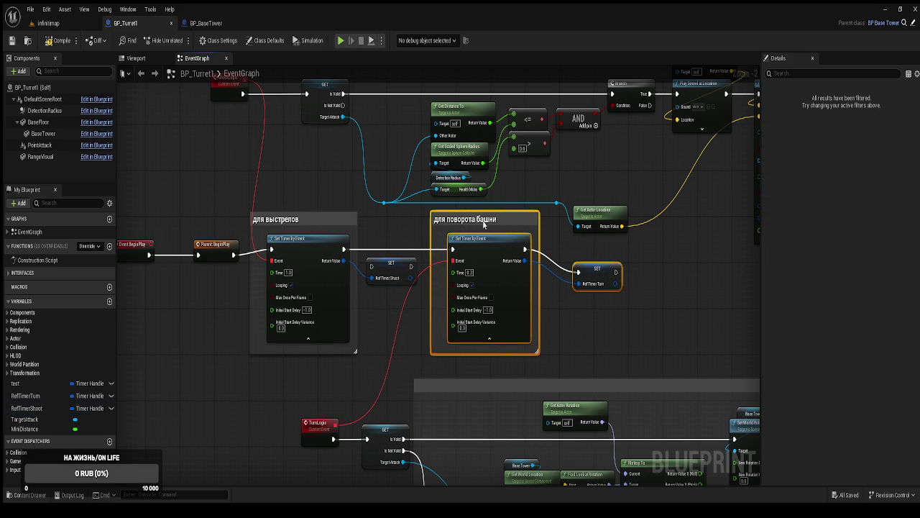
mouse_move(413, 266)
left_mouse_down()
mouse_move(453, 250)
mouse_move(343, 253)
left_mouse_up()
mouse_move(579, 272)
left_mouse_down()
mouse_move(571, 255)
mouse_move(526, 249)
left_mouse_up()
left_click_drag(597, 268, 572, 260)
left_click_drag(566, 191, 520, 212)
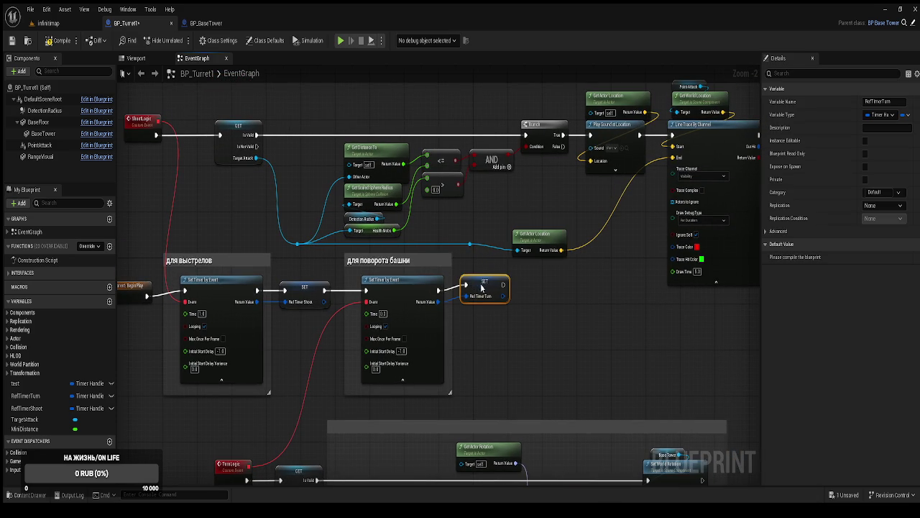
left_click(48, 40)
mouse_move(481, 326)
left_mouse_down()
mouse_move(505, 190)
mouse_move(516, 301)
mouse_move(464, 363)
left_mouse_up()
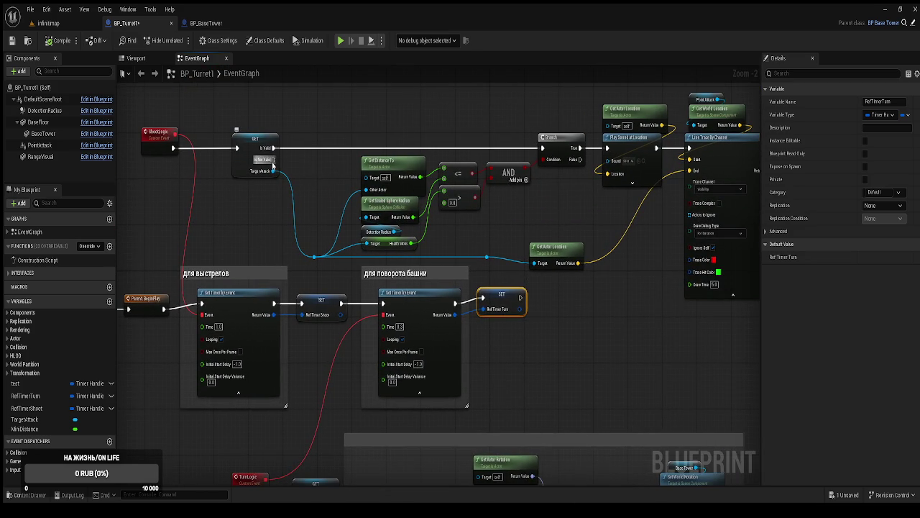
left_click_drag(273, 167, 351, 151)
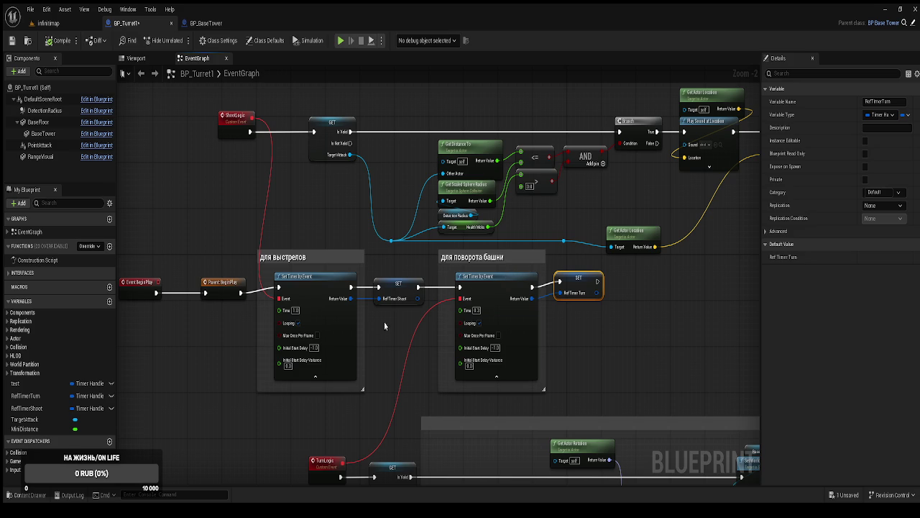
Add a Pause Timer by Handle node fed by the shooting timer's return value.
left_click_drag(229, 376, 242, 366)
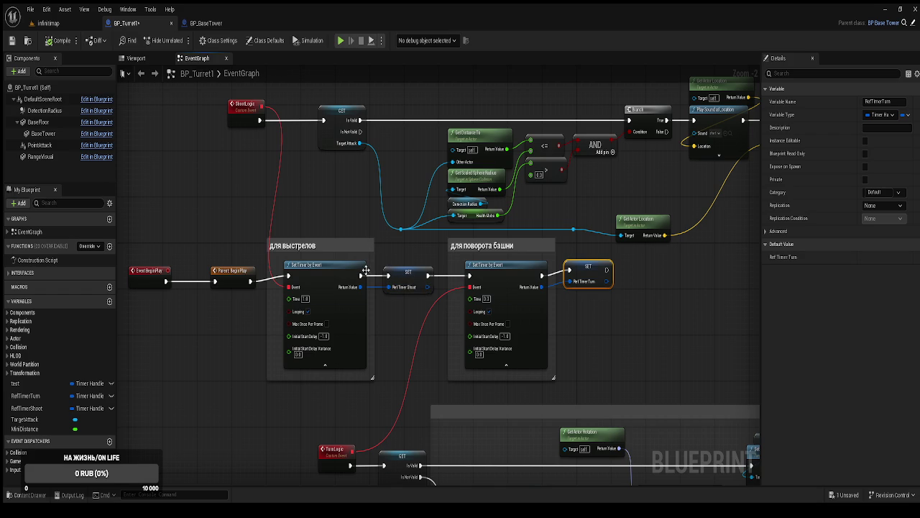
left_click_drag(363, 288, 412, 170)
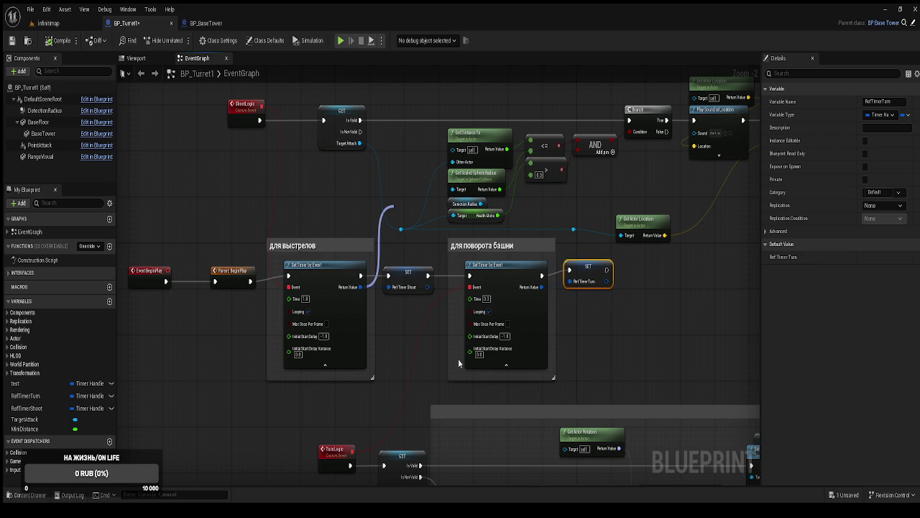
key("Return")
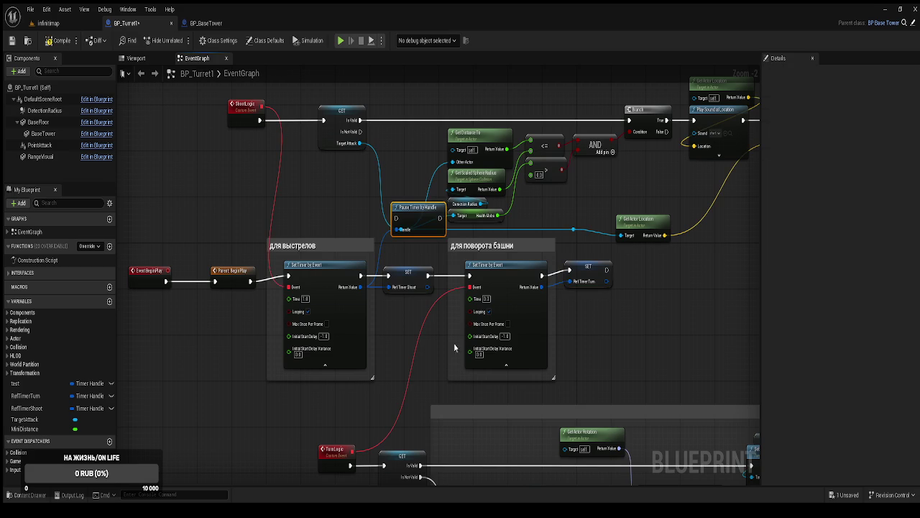
Delete the Pause Timer by Handle node and recompile BP_Turret1.
mouse_move(419, 207)
left_mouse_down()
mouse_move(412, 133)
mouse_move(380, 143)
mouse_move(353, 121)
mouse_move(360, 132)
left_mouse_up()
mouse_move(366, 208)
left_mouse_down()
mouse_move(399, 283)
mouse_move(417, 271)
mouse_move(421, 345)
left_mouse_up()
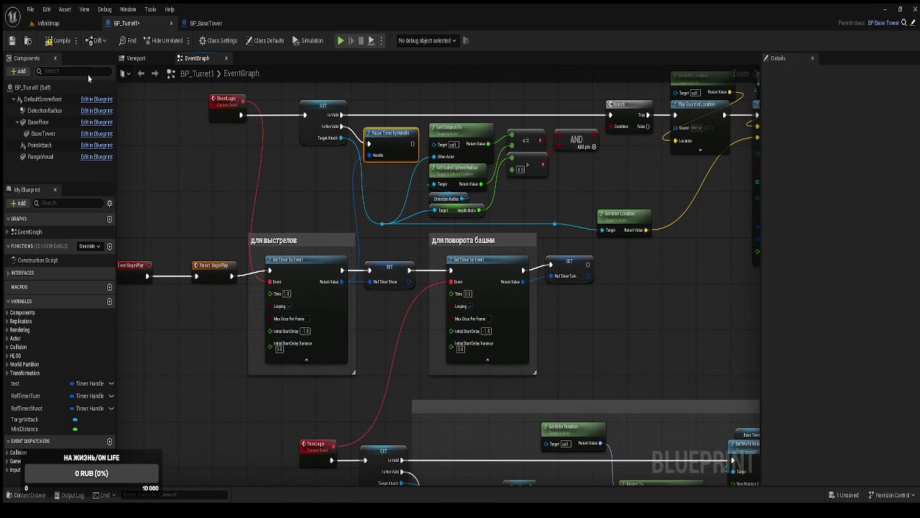
key("Delete")
left_click(54, 44)
Wrap the RefTimerShoot SET node in a new comment box.
mouse_move(475, 162)
left_mouse_down()
mouse_move(404, 164)
mouse_move(392, 185)
mouse_move(389, 178)
mouse_move(527, 150)
mouse_move(524, 137)
mouse_move(416, 207)
mouse_move(404, 188)
left_mouse_up()
scroll(414, 207, "down", 1)
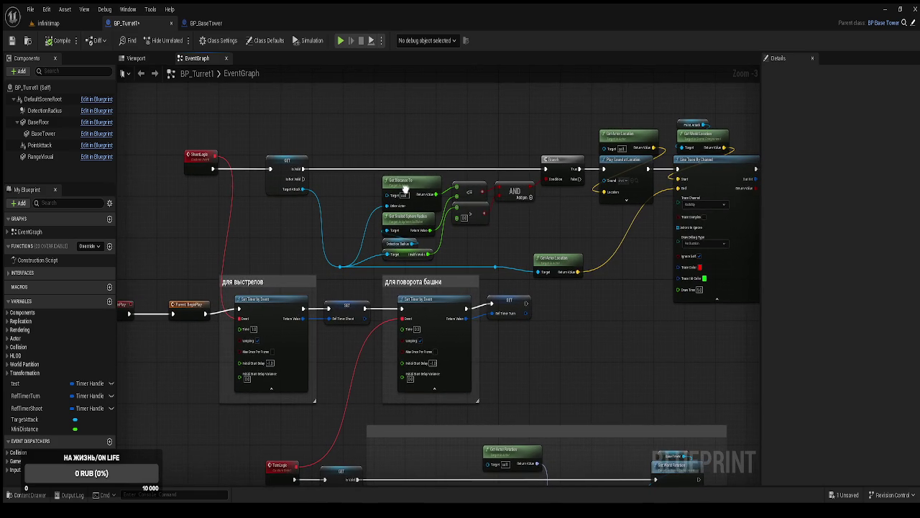
mouse_move(352, 270)
left_mouse_down()
mouse_move(364, 267)
mouse_move(341, 236)
left_mouse_up()
key("c")
type("придумать как оста")
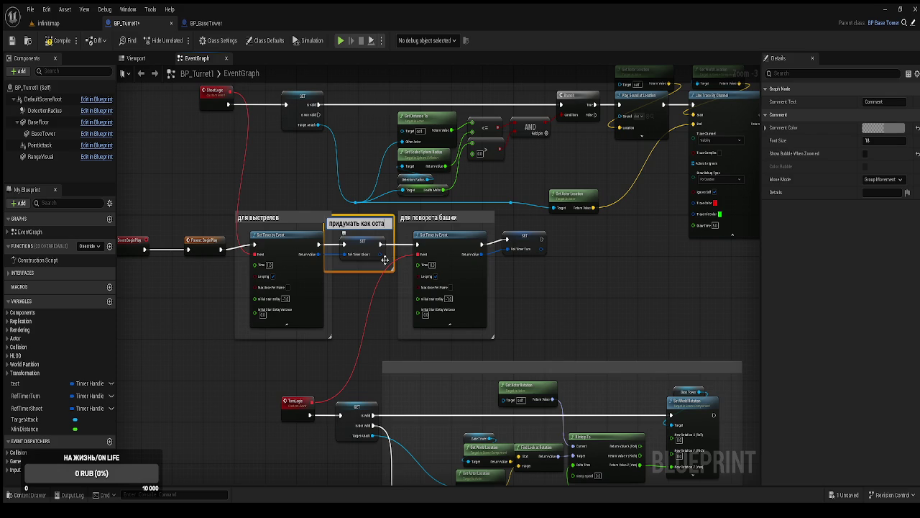
Title the shooting SET comment 'придумать как останавливать и возобновлять таймер'.
type("вил")
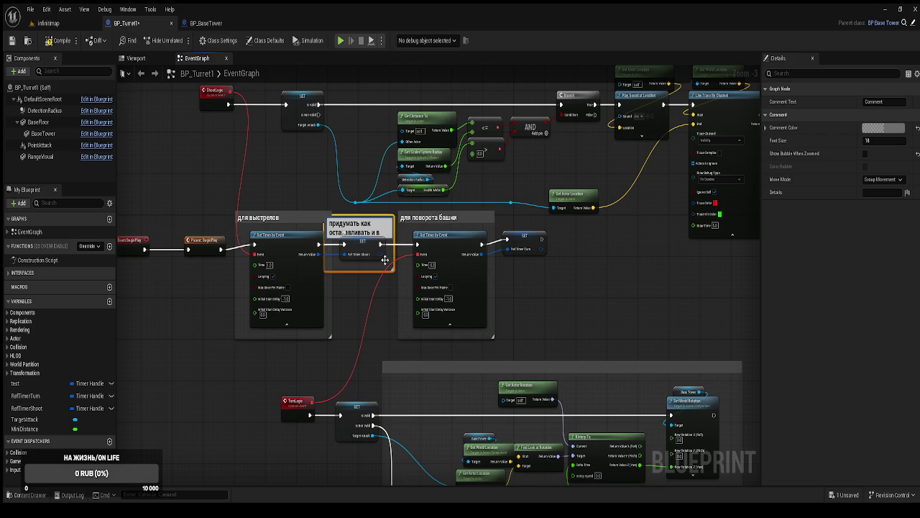
type("зо")
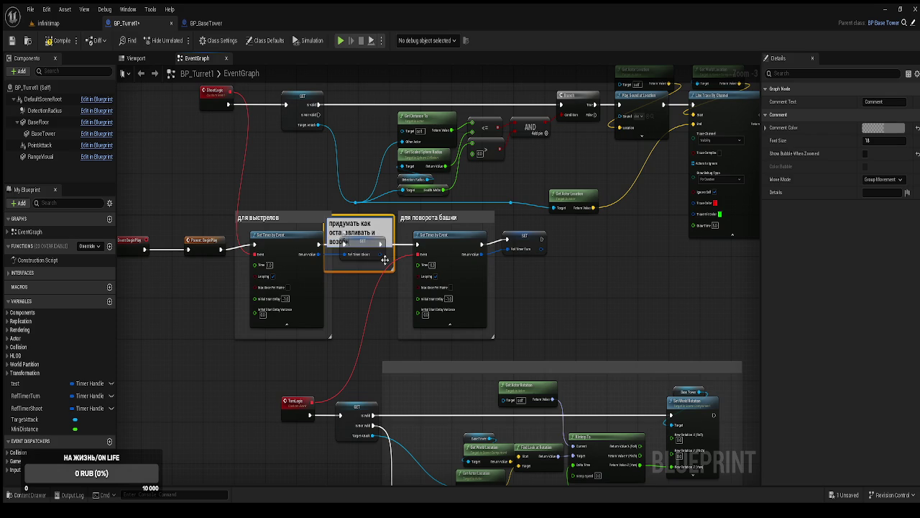
type("р")
key("Return")
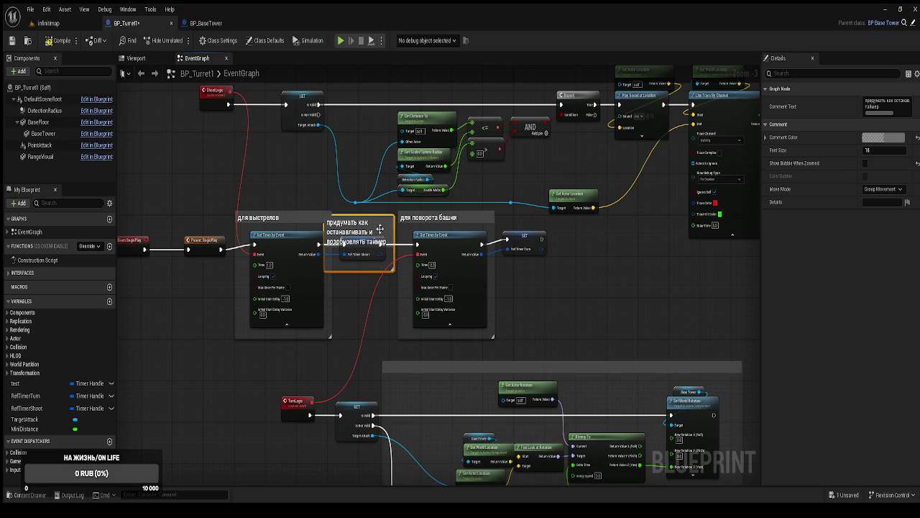
double_click(382, 228)
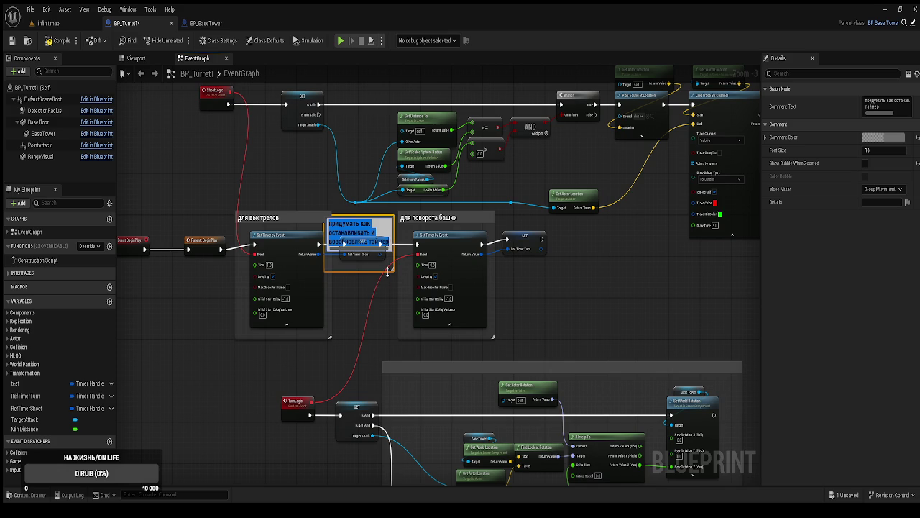
left_click(561, 279)
Paste a matching comment around the RefTimerTurn SET node and compile.
key("ctrl+v")
mouse_move(523, 239)
left_mouse_down()
mouse_move(567, 282)
mouse_move(568, 258)
mouse_move(536, 238)
left_mouse_up()
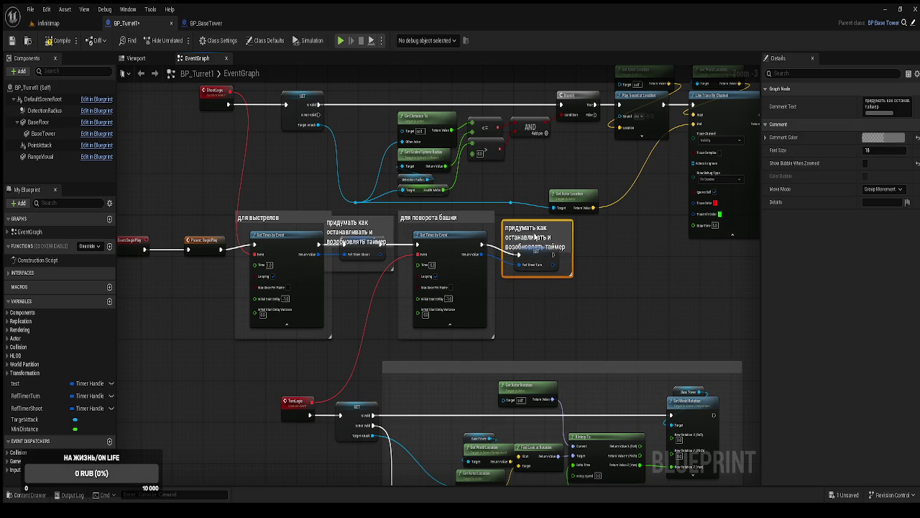
left_click_drag(356, 287, 381, 267)
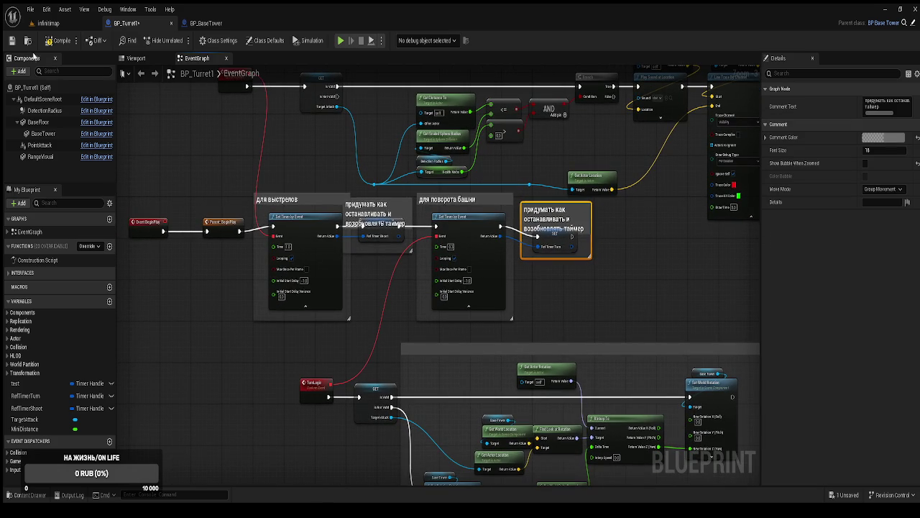
left_click(58, 40)
Resize and reposition the shooting SET comment box and reroute knot, then save.
mouse_move(393, 252)
left_mouse_down()
mouse_move(393, 291)
mouse_move(393, 282)
left_mouse_up()
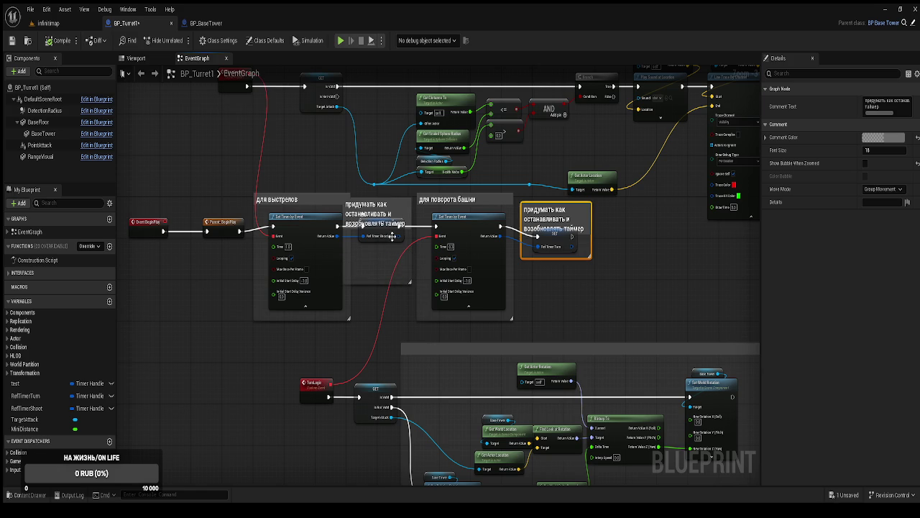
mouse_move(399, 205)
left_mouse_down()
mouse_move(402, 196)
mouse_move(389, 238)
left_mouse_up()
left_click_drag(400, 199, 407, 207)
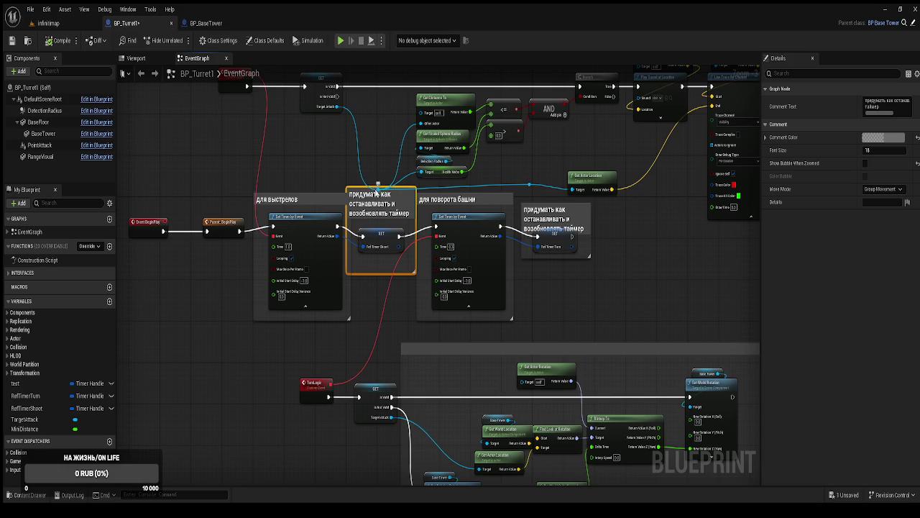
mouse_move(375, 188)
left_mouse_down()
mouse_move(361, 170)
mouse_move(371, 184)
left_mouse_up()
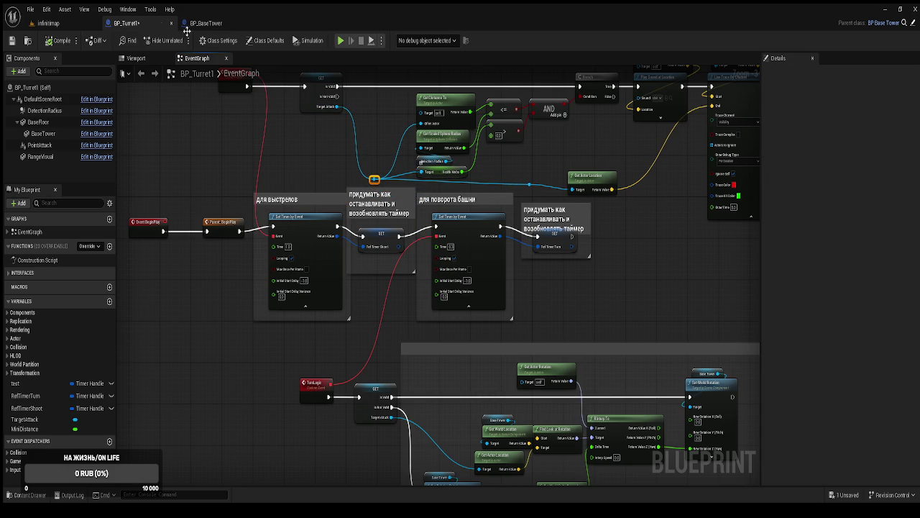
key("ctrl+s")
Play the infinimap level and build Башня № 1 turrets on two tower pits.
left_click(51, 24)
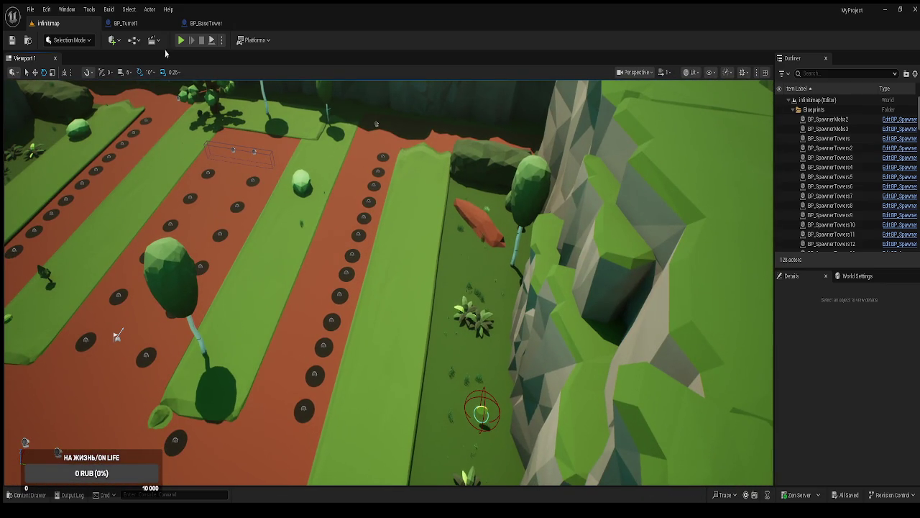
left_click(182, 41)
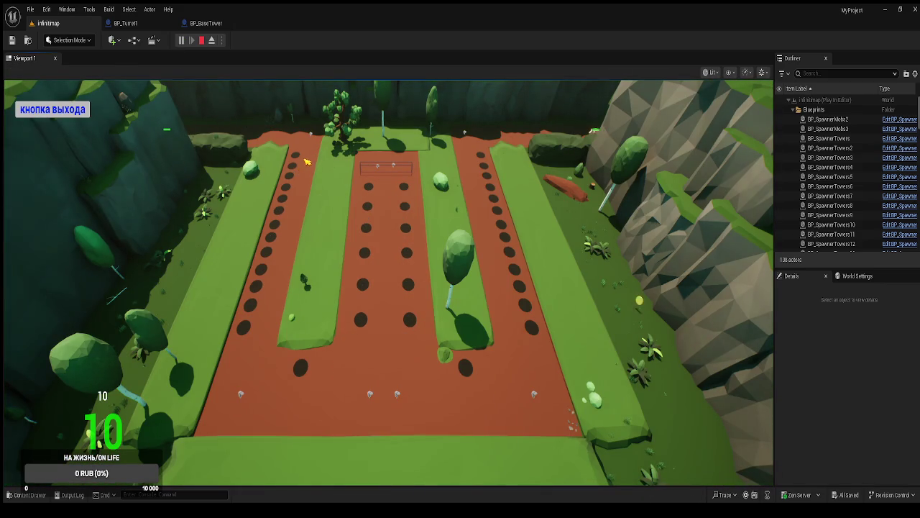
left_click(305, 371)
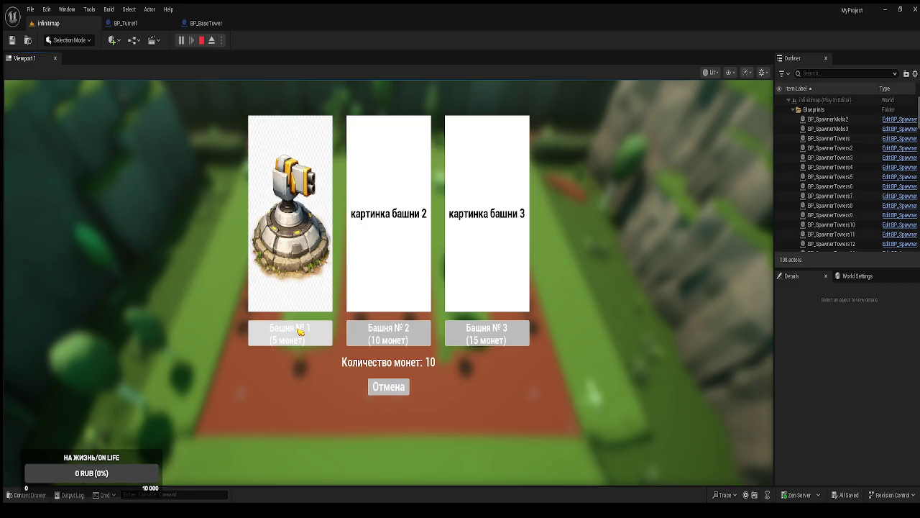
left_click(300, 339)
left_click(472, 372)
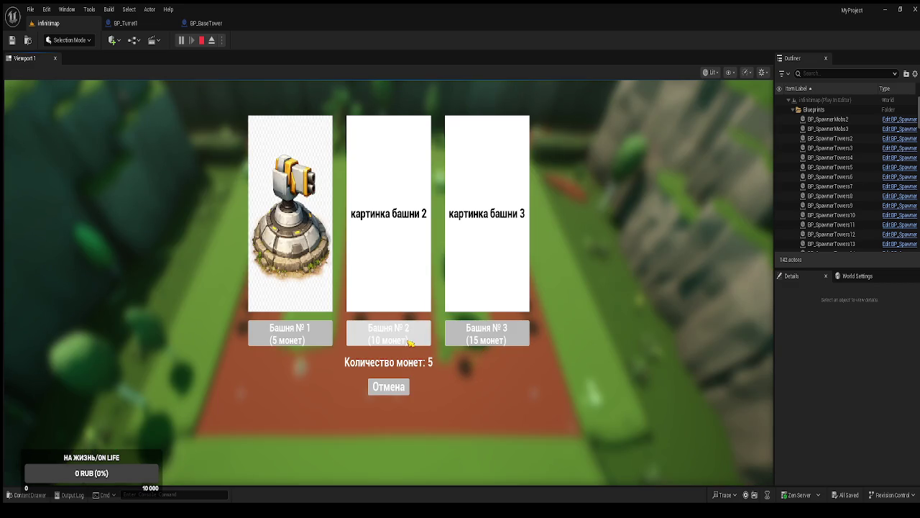
left_click(316, 337)
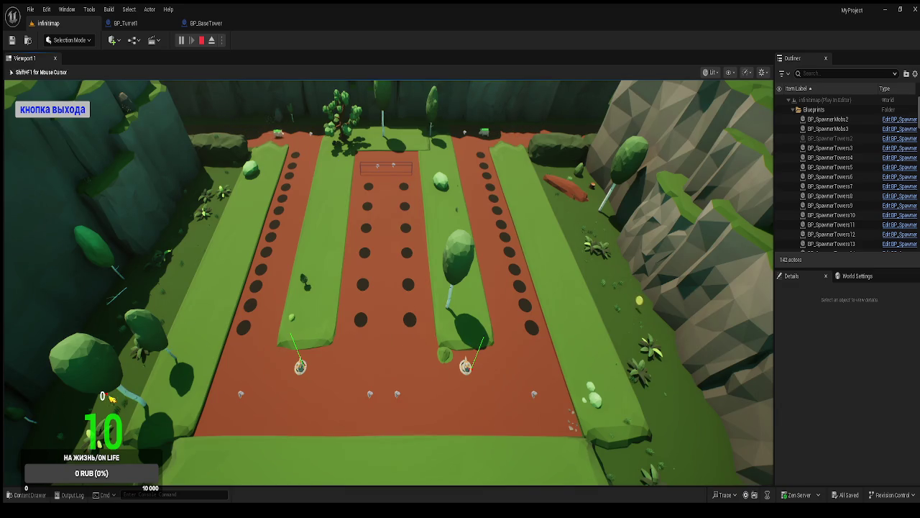
Collect a dropped coin and buy another Башня № 1 turret on a pit.
left_click(640, 308)
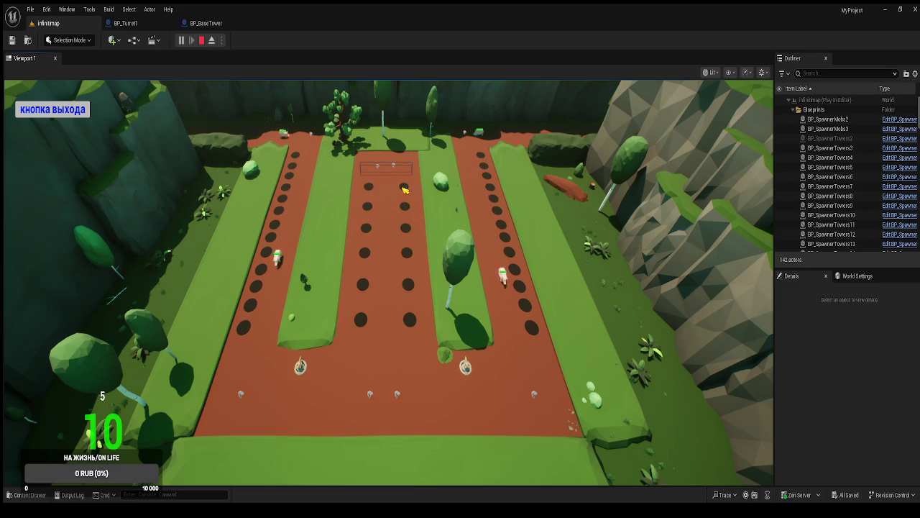
left_click(414, 327)
left_click(314, 329)
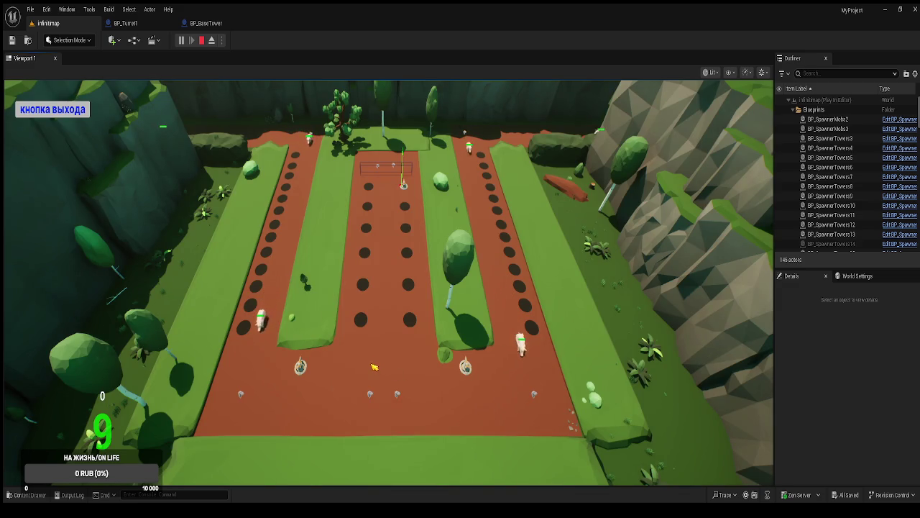
mouse_move(473, 375)
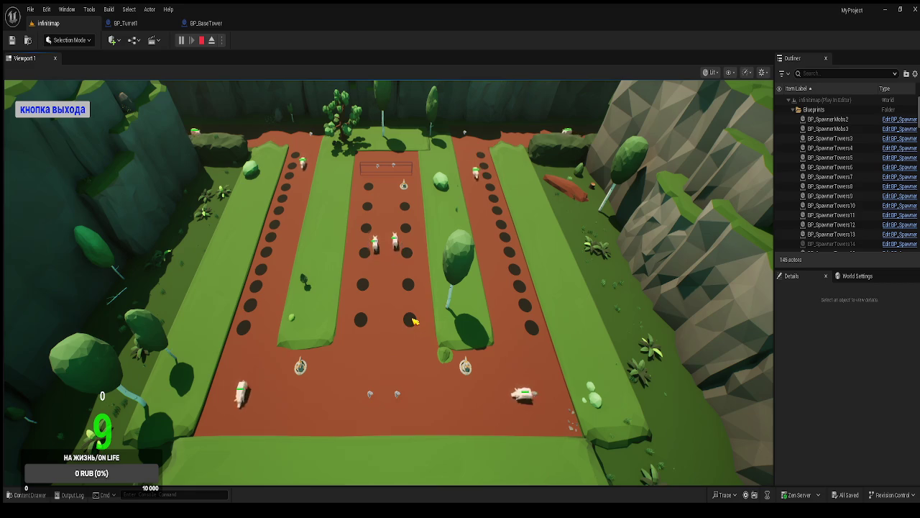
Pause and resume the game, then buy a tower for another empty spot.
key("p")
left_click(383, 271)
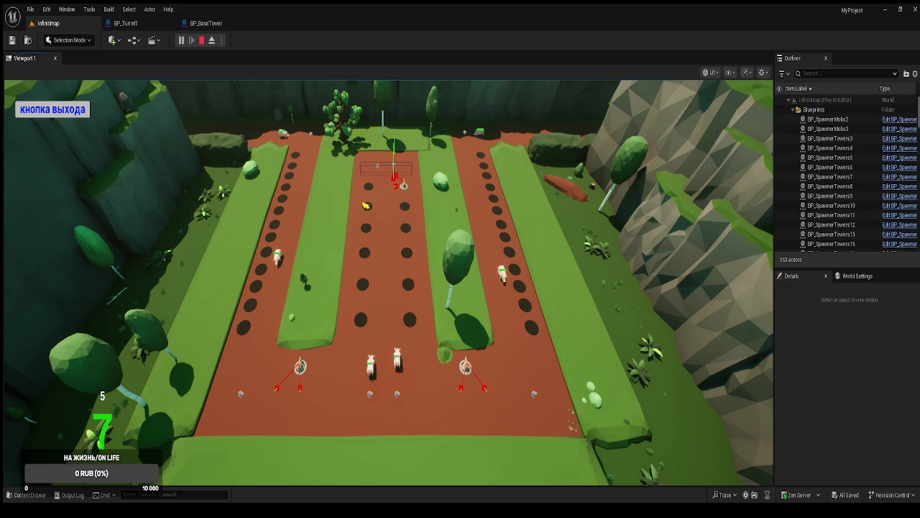
left_click(366, 287)
left_click(317, 338)
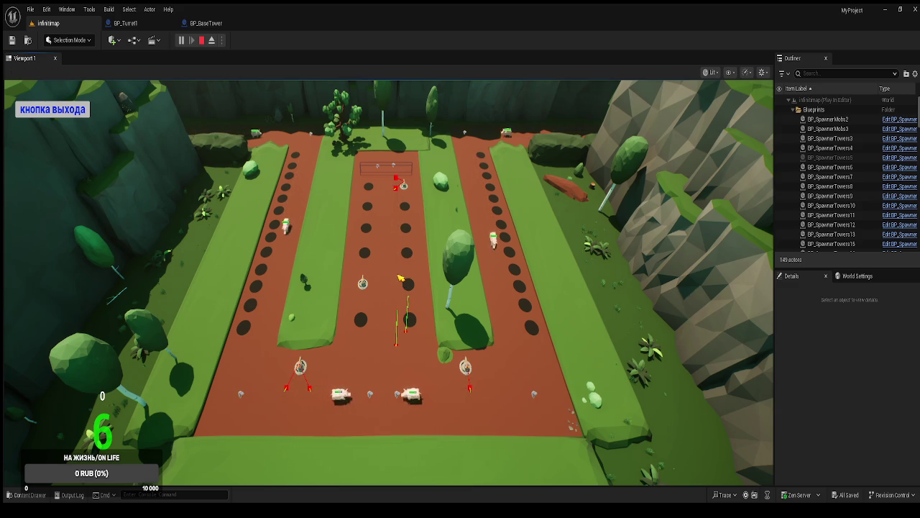
Build two more Башня № 1 turrets on empty spots as mobs walk the lanes.
left_click(383, 349)
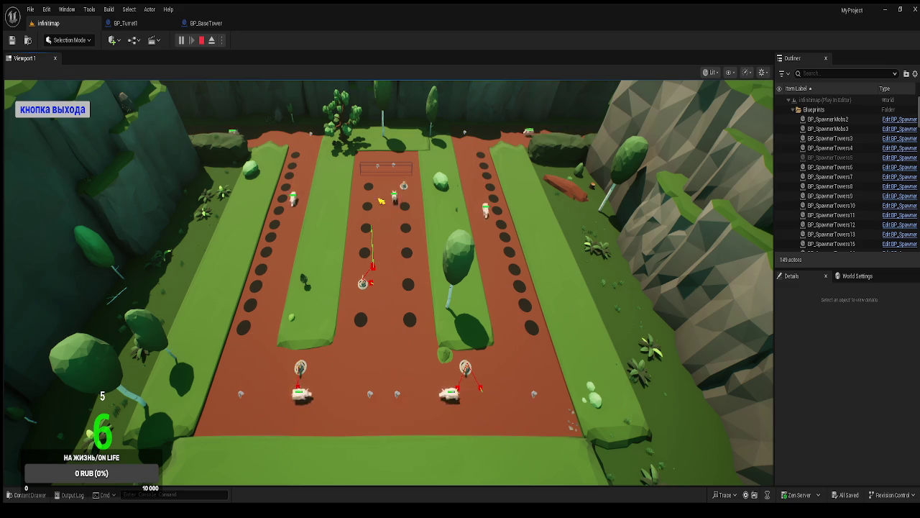
left_click(375, 190)
left_click(312, 321)
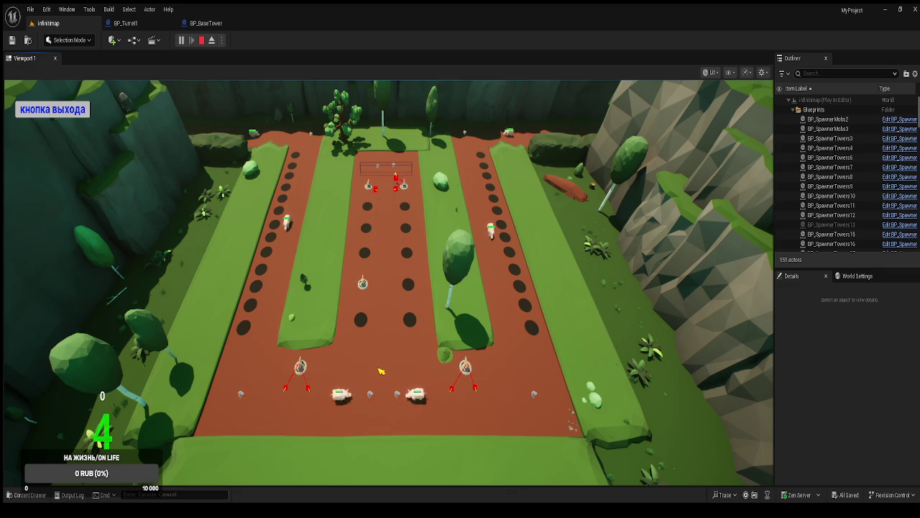
left_click(409, 320)
left_click(324, 338)
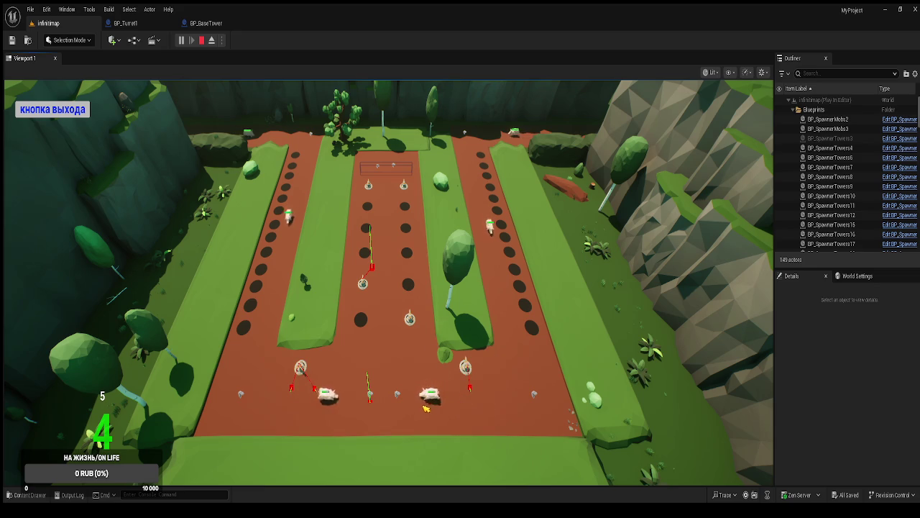
mouse_move(308, 374)
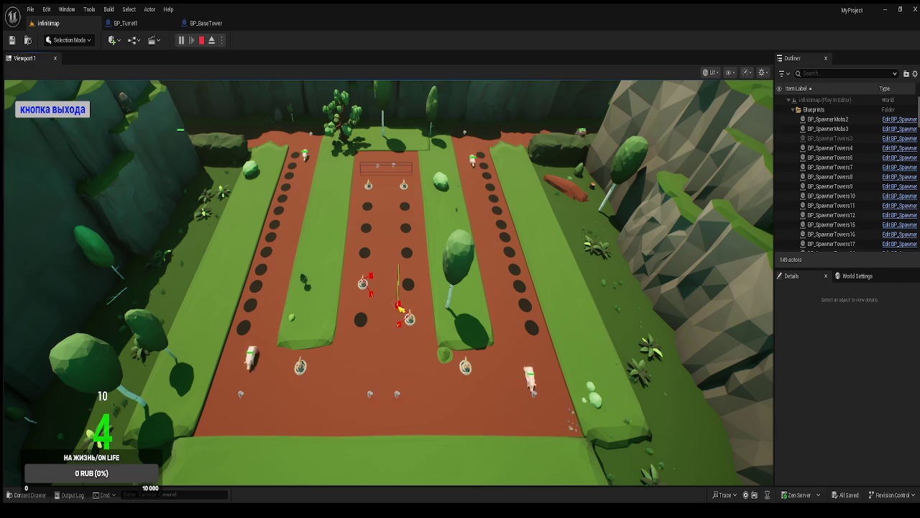
Buy Башня № 2 for 10 coins and Башня № 3 for 15 coins on free tower spots.
left_click(533, 327)
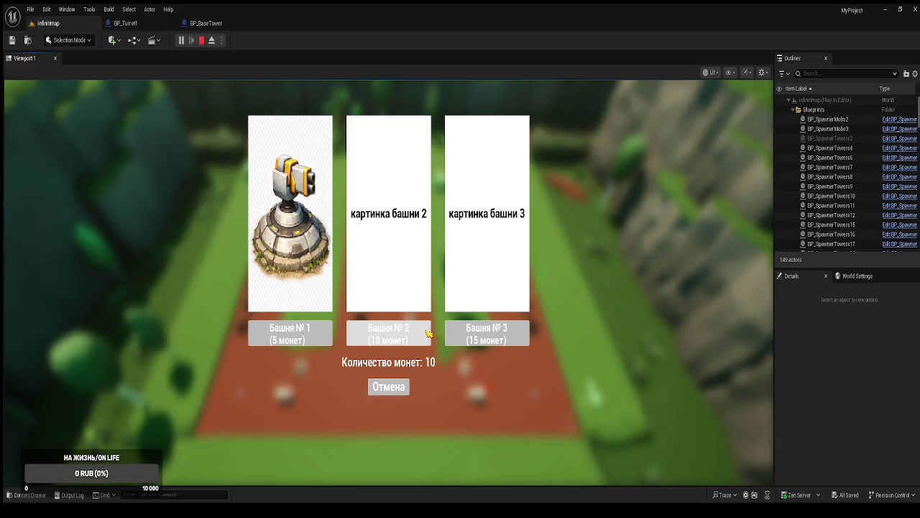
left_click(428, 333)
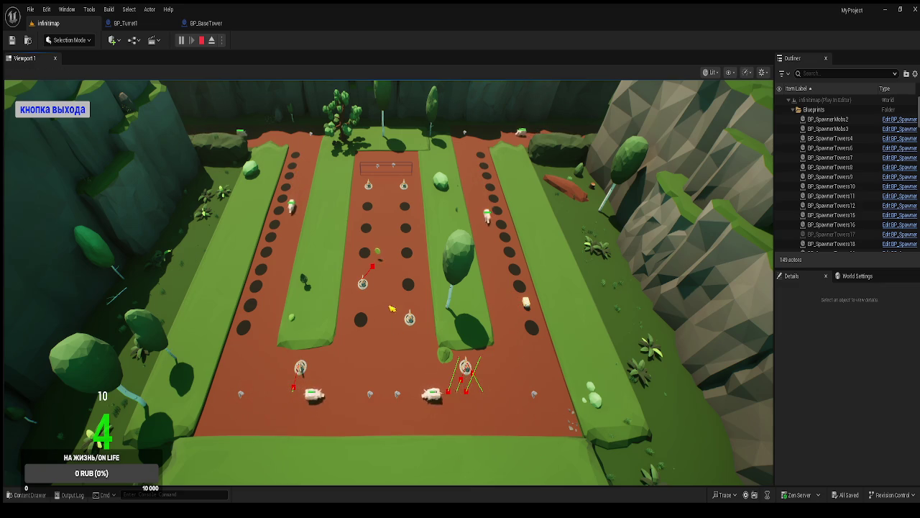
left_click(379, 260)
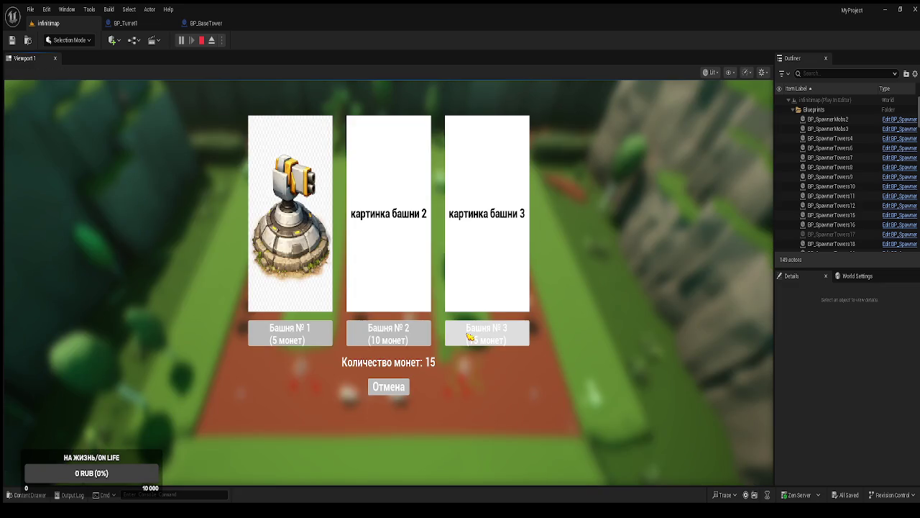
left_click(472, 338)
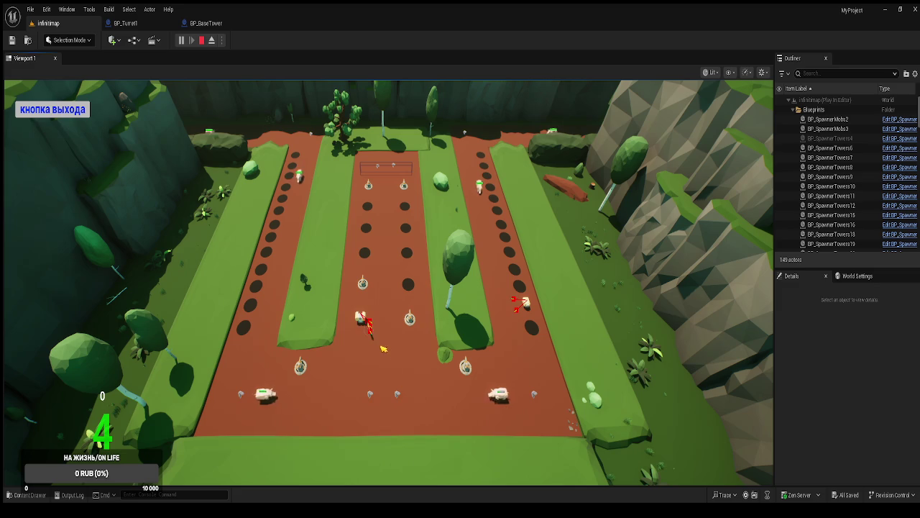
End the play session and jump to PlaceFinish's Destroy Actor node cited by the Accessed None error.
left_click(51, 112)
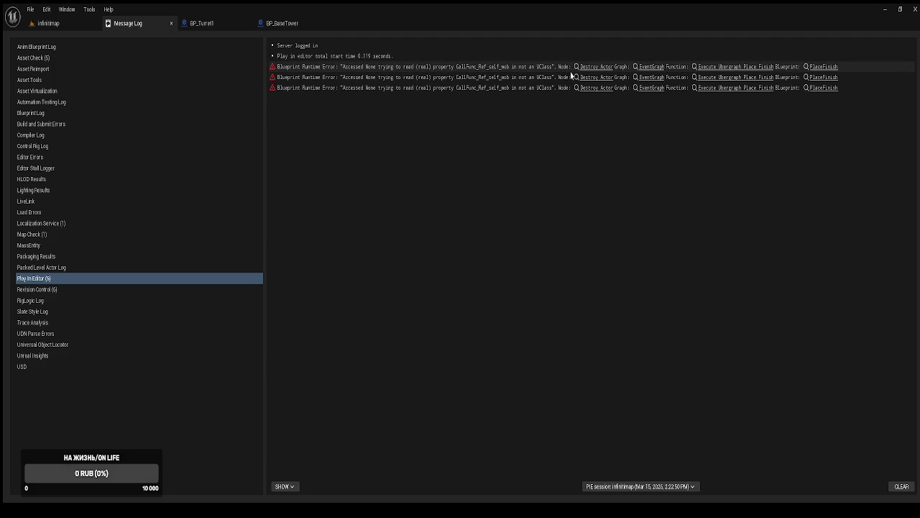
left_click(594, 73)
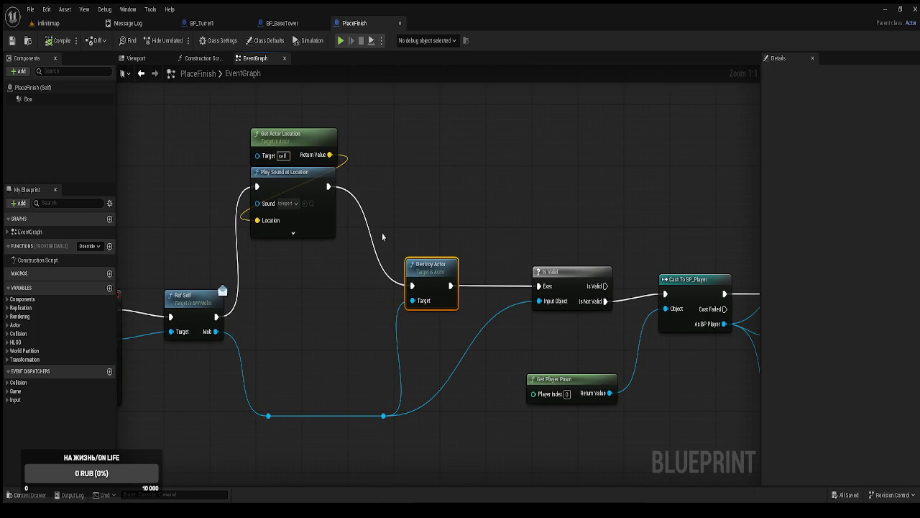
Move the Get Actor Location and Play Sound nodes lower in PlaceFinish's EventGraph.
mouse_move(409, 240)
left_mouse_down()
mouse_move(398, 247)
mouse_move(277, 225)
left_mouse_up()
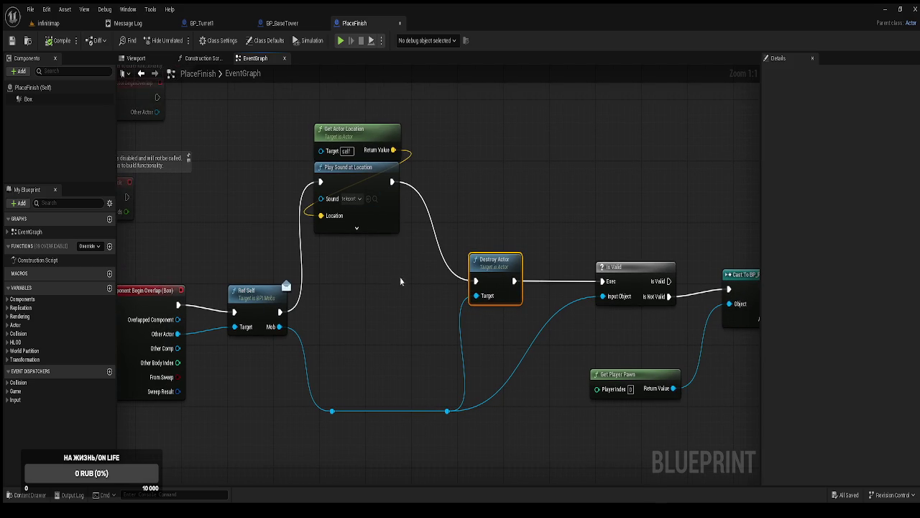
mouse_move(400, 304)
left_mouse_down()
mouse_move(377, 203)
mouse_move(388, 257)
left_mouse_up()
left_click(501, 231)
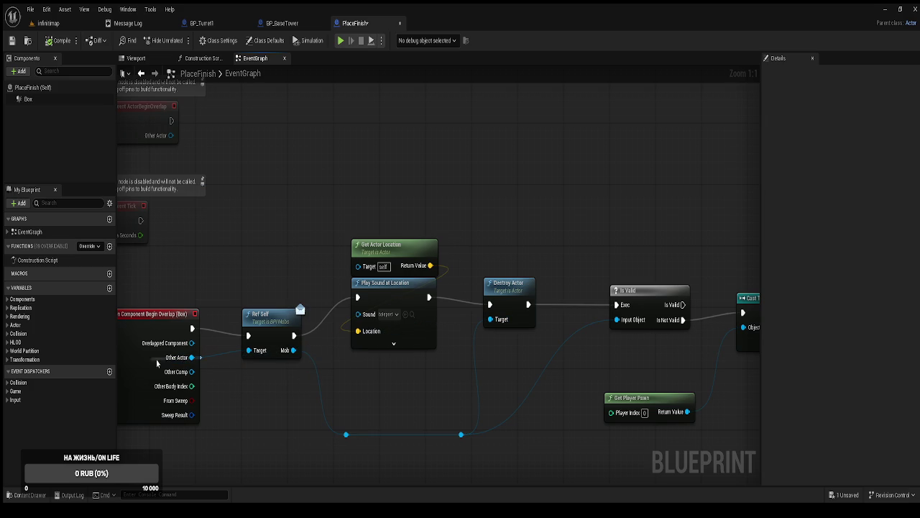
mouse_move(445, 357)
left_mouse_down()
mouse_move(237, 331)
mouse_move(541, 317)
mouse_move(394, 308)
left_mouse_up()
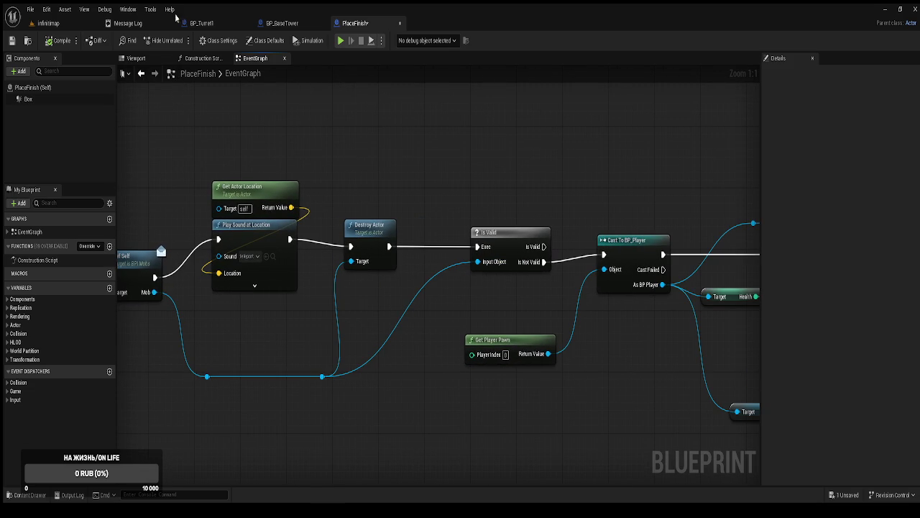
Recheck the Message Log errors and return to the Destroy Actor node to inspect its wiring.
left_click(140, 24)
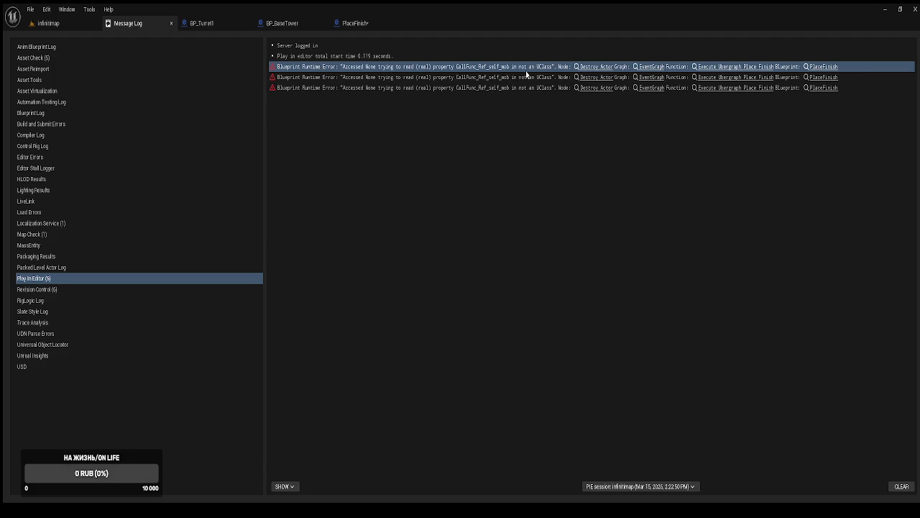
left_click(601, 75)
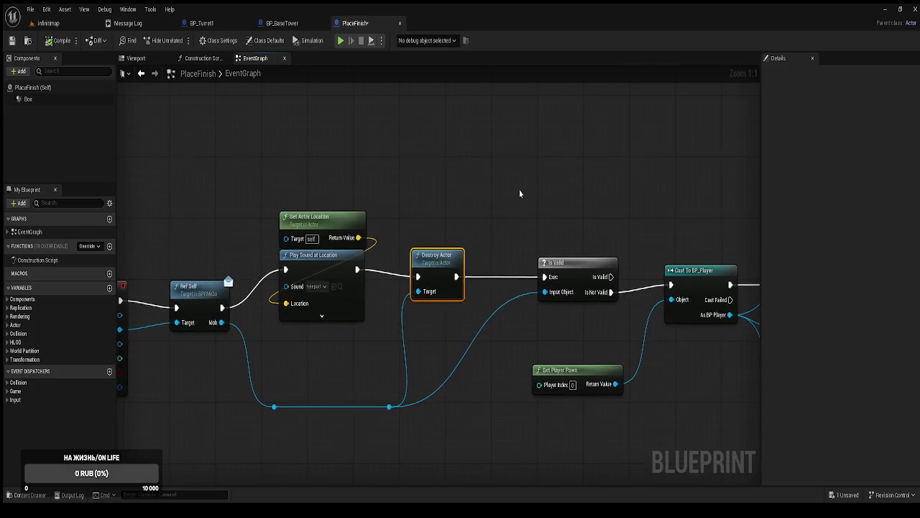
mouse_move(434, 269)
left_mouse_down()
mouse_move(453, 216)
mouse_move(471, 210)
left_mouse_up()
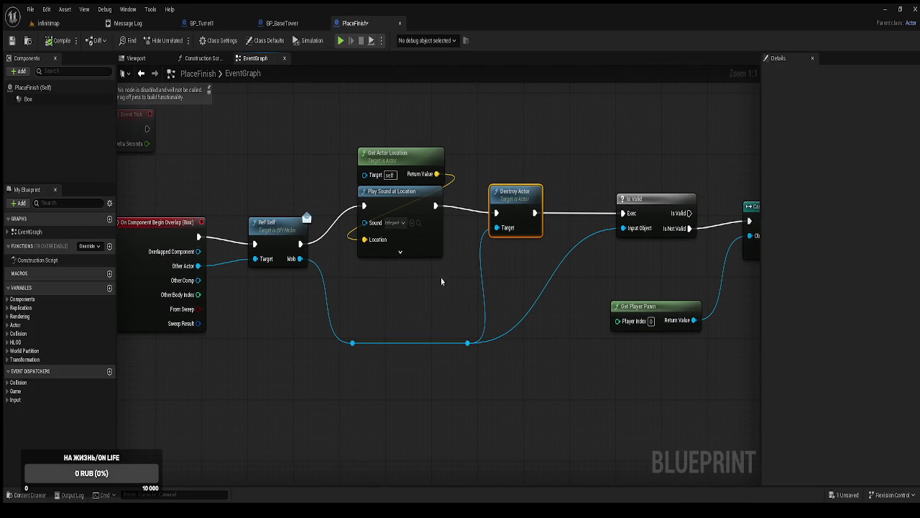
mouse_move(445, 271)
left_mouse_down()
mouse_move(489, 288)
mouse_move(430, 287)
mouse_move(458, 286)
left_mouse_up()
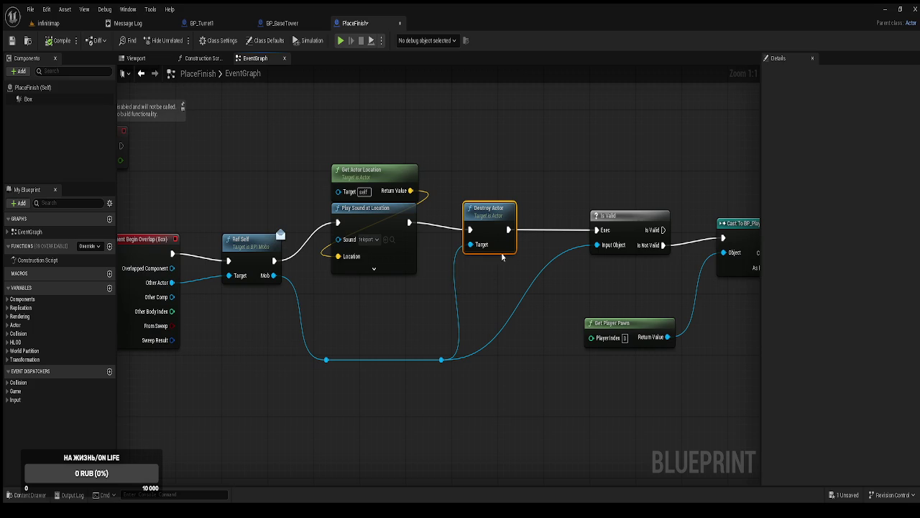